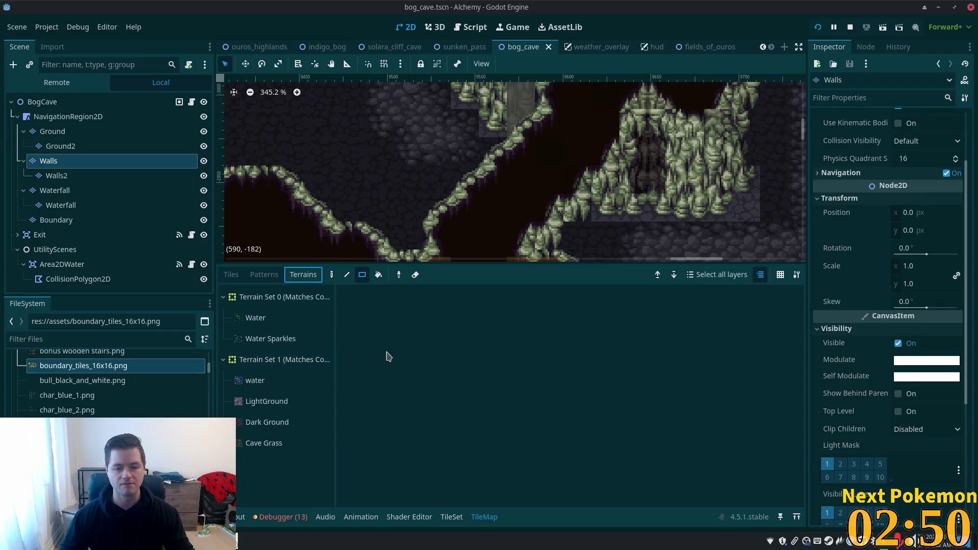
- Use the Select tool to identify a cave wall cell's atlas tile, then open the TileSet editor
{"action": "scroll", "coordinate": [469, 229], "scroll_direction": "down", "scroll_amount": 2}
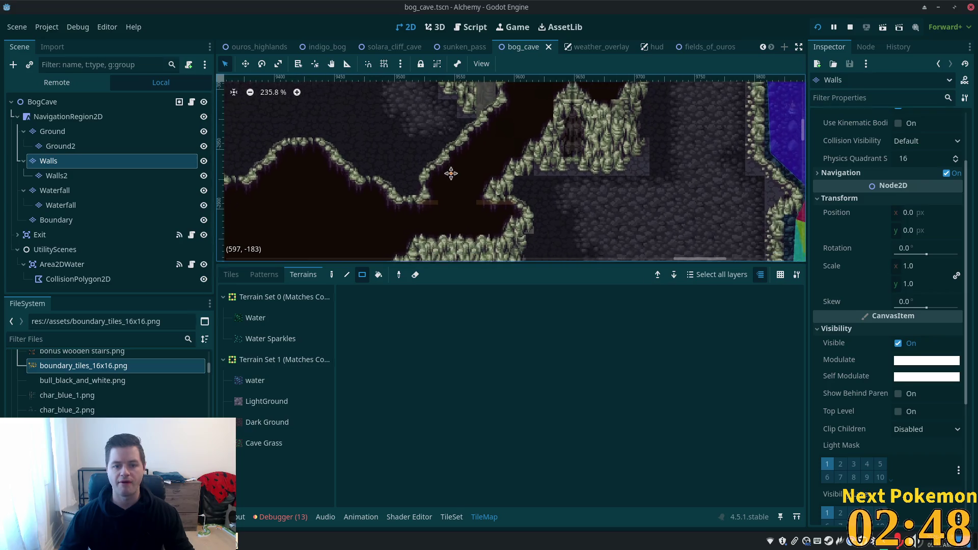
{"action": "left_click", "coordinate": [231, 274]}
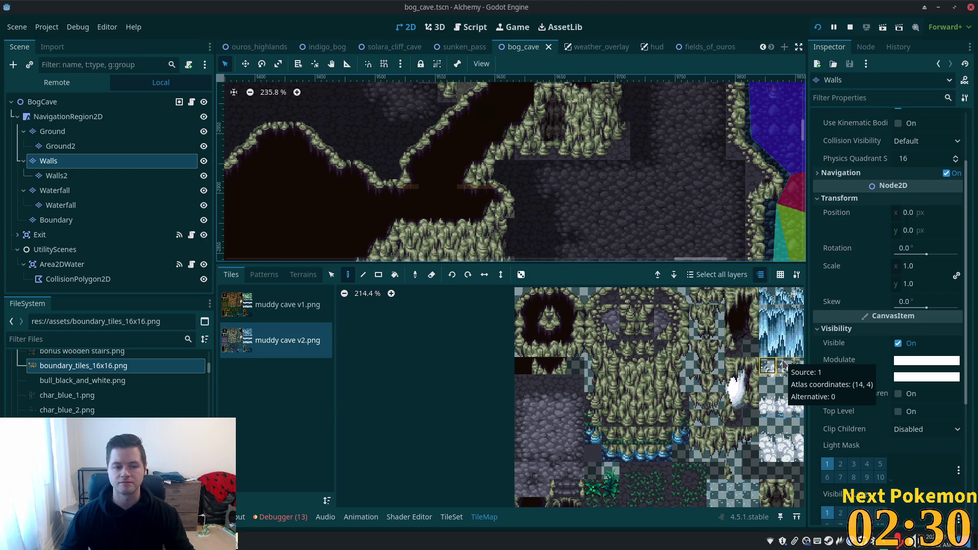
{"action": "scroll", "coordinate": [379, 203], "scroll_direction": "up", "scroll_amount": 4}
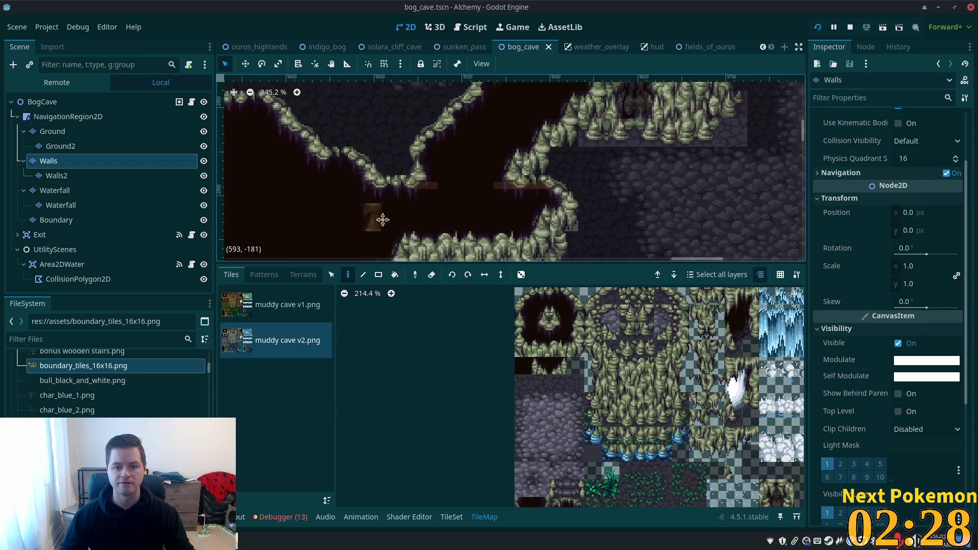
{"action": "scroll", "coordinate": [466, 357], "scroll_direction": "down", "scroll_amount": 3}
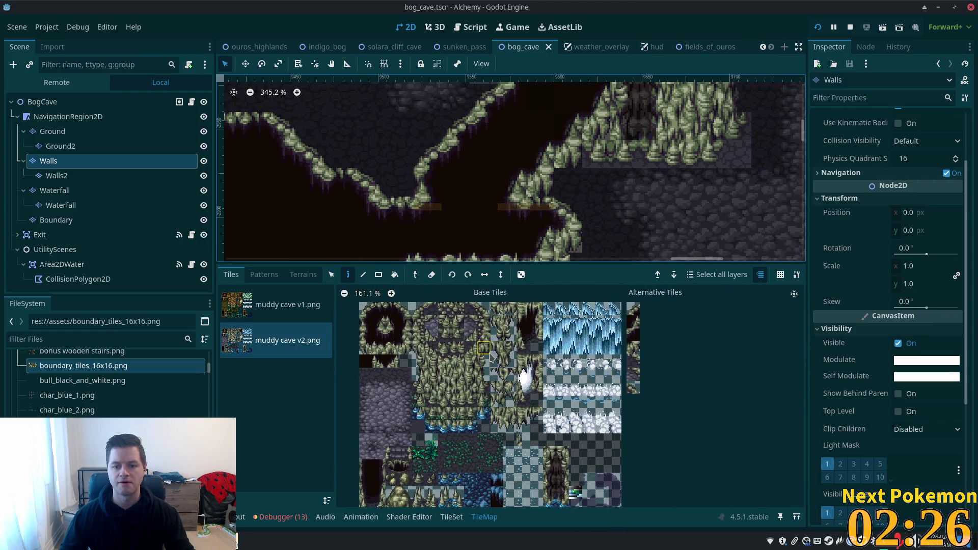
{"action": "left_click", "coordinate": [331, 275]}
{"action": "left_click", "coordinate": [427, 182]}
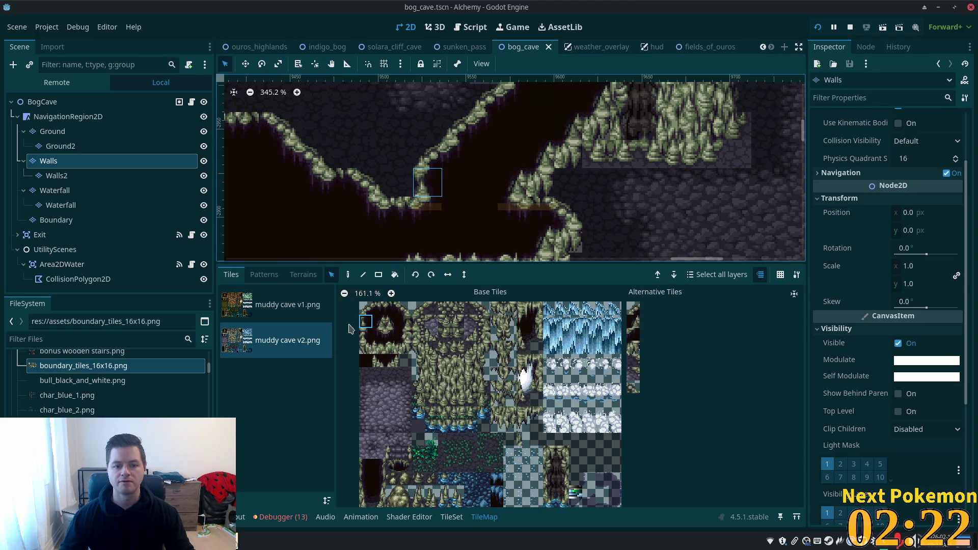
{"action": "left_click", "coordinate": [465, 515]}
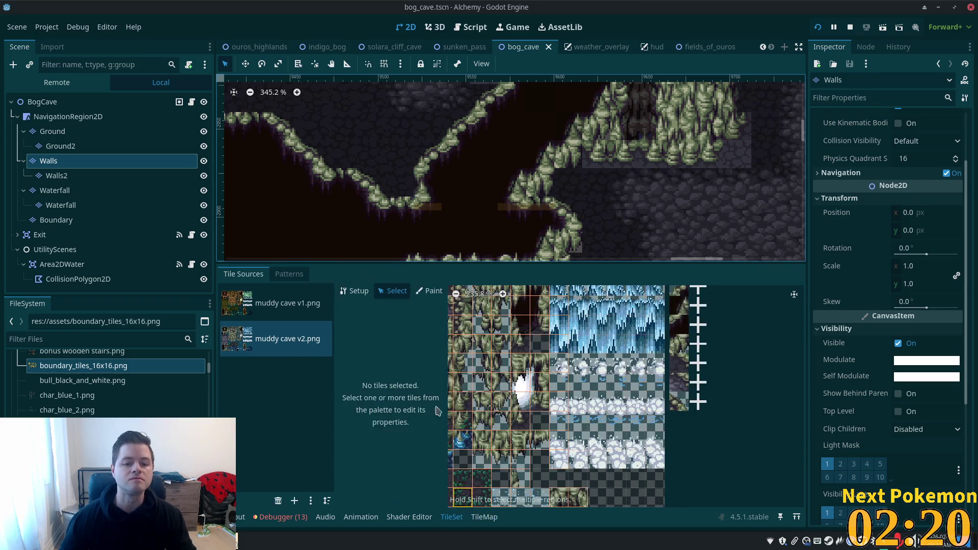
- Add alternative tile 1 for atlas tile (0, 1) in muddy cave v2, then return to the TileMap
{"action": "scroll", "coordinate": [616, 332], "scroll_direction": "down", "scroll_amount": 3}
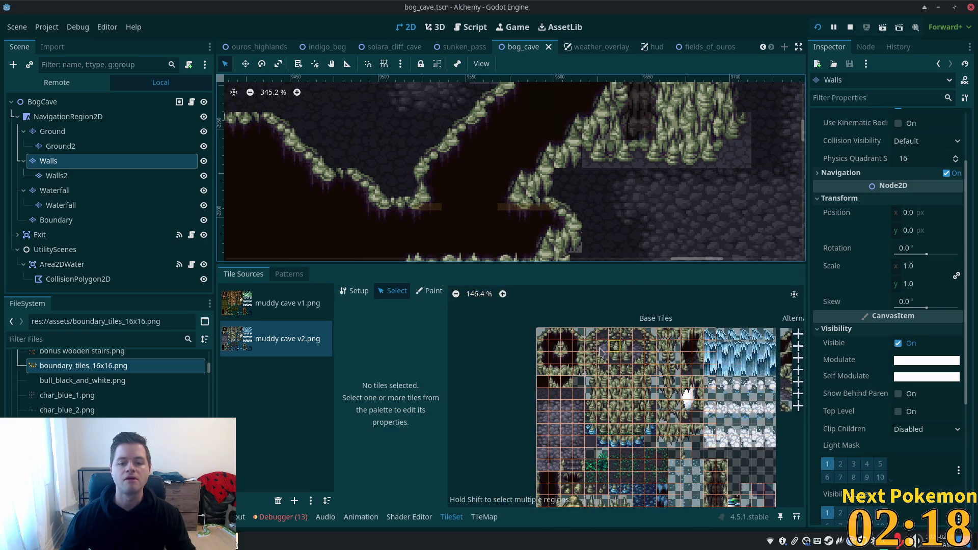
{"action": "left_click", "coordinate": [554, 347]}
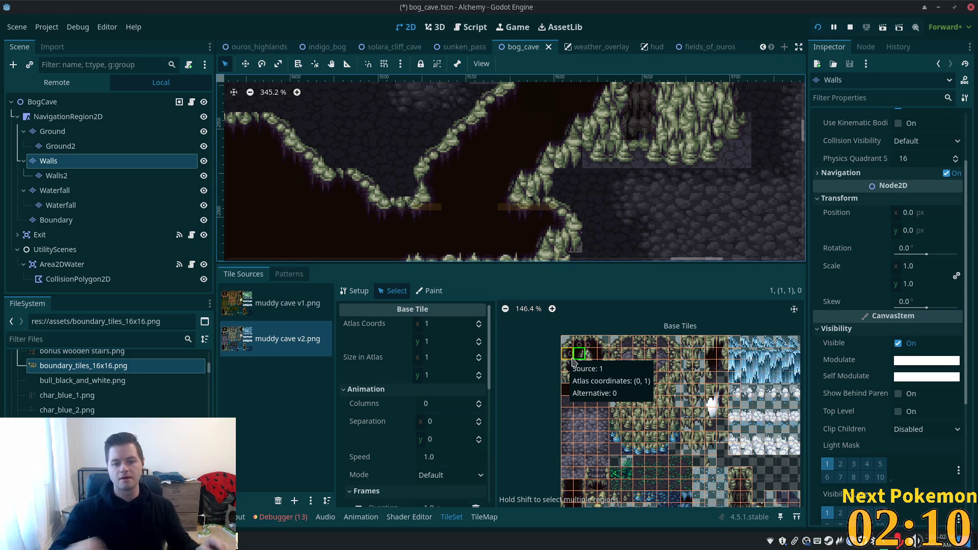
{"action": "right_click", "coordinate": [568, 355]}
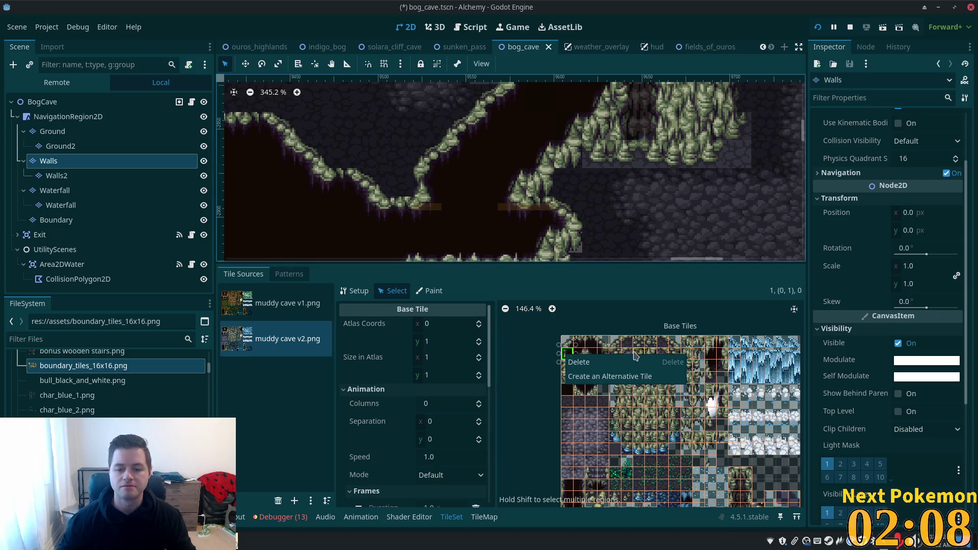
{"action": "left_click", "coordinate": [595, 377]}
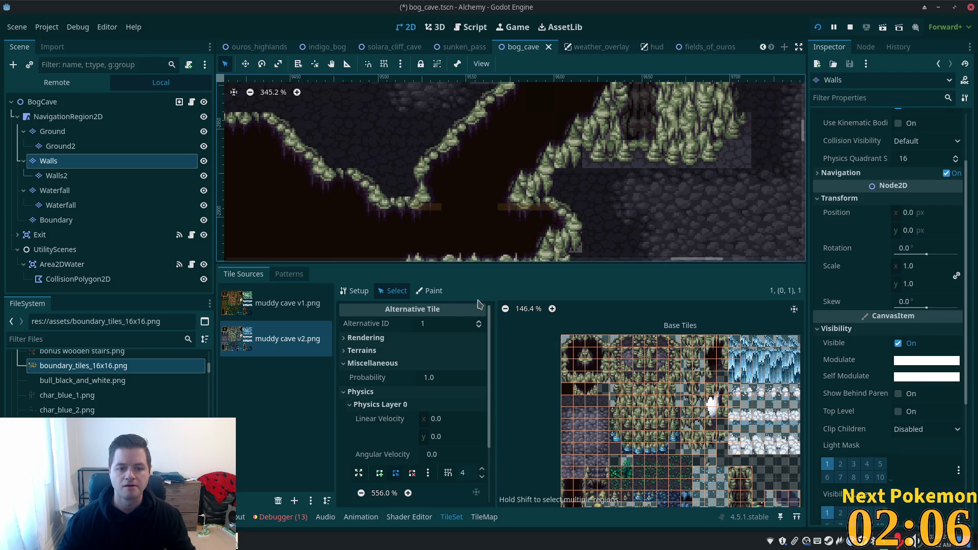
{"action": "scroll", "coordinate": [660, 357], "scroll_direction": "down", "scroll_amount": 2}
{"action": "scroll", "coordinate": [561, 331], "scroll_direction": "up", "scroll_amount": 4}
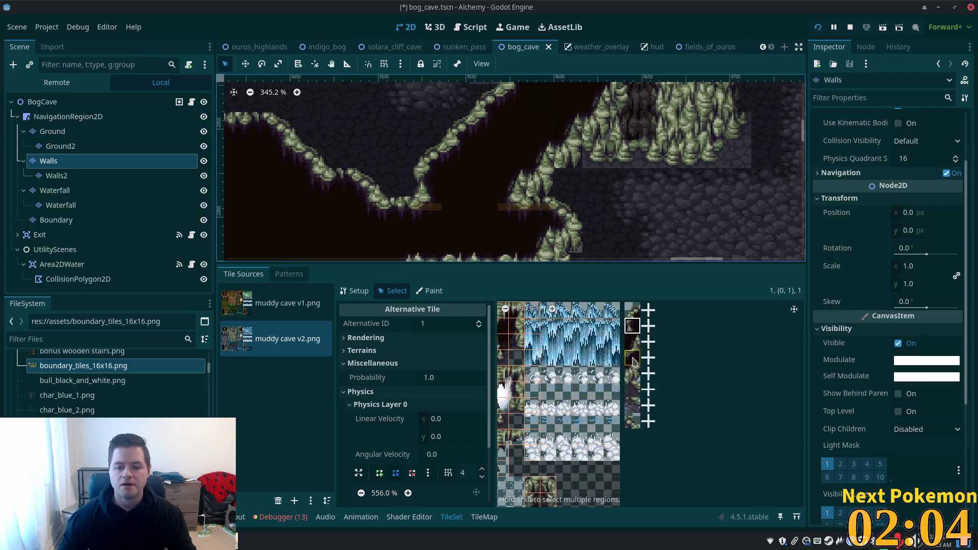
{"action": "scroll", "coordinate": [455, 390], "scroll_direction": "down", "scroll_amount": 3}
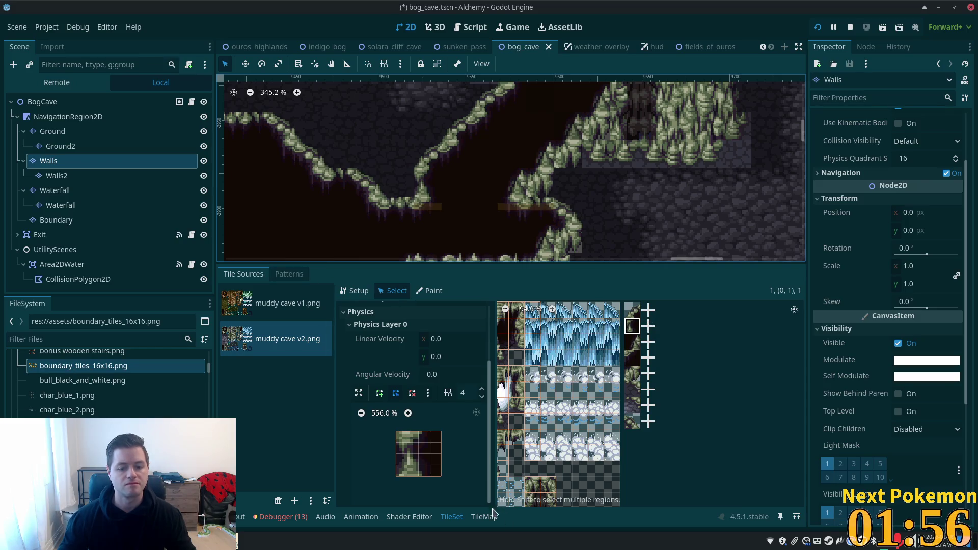
{"action": "left_click", "coordinate": [484, 516]}
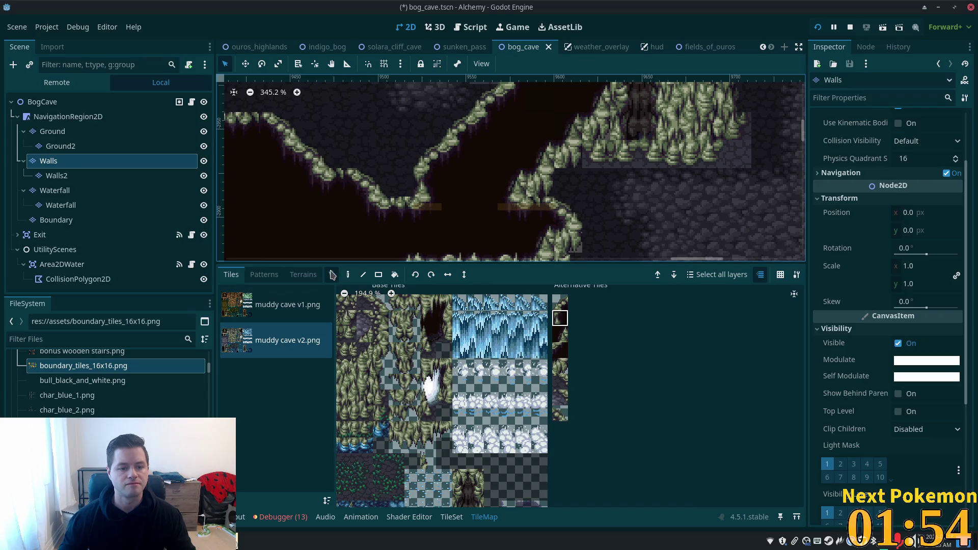
- Switch to map painting, pan further along the cave, and save the scene
{"action": "left_click", "coordinate": [348, 275]}
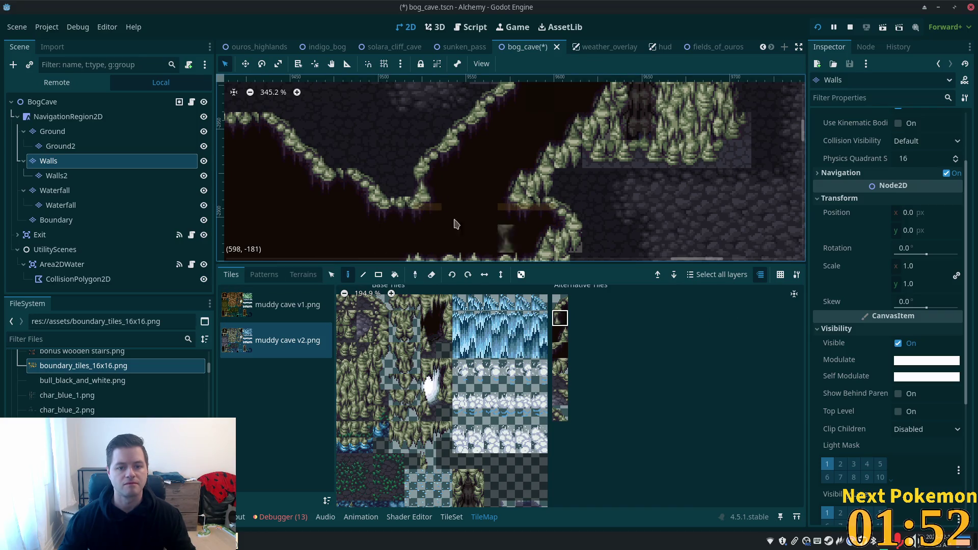
{"action": "left_click_drag", "start_coordinate": [586, 206], "coordinate": [538, 241]}
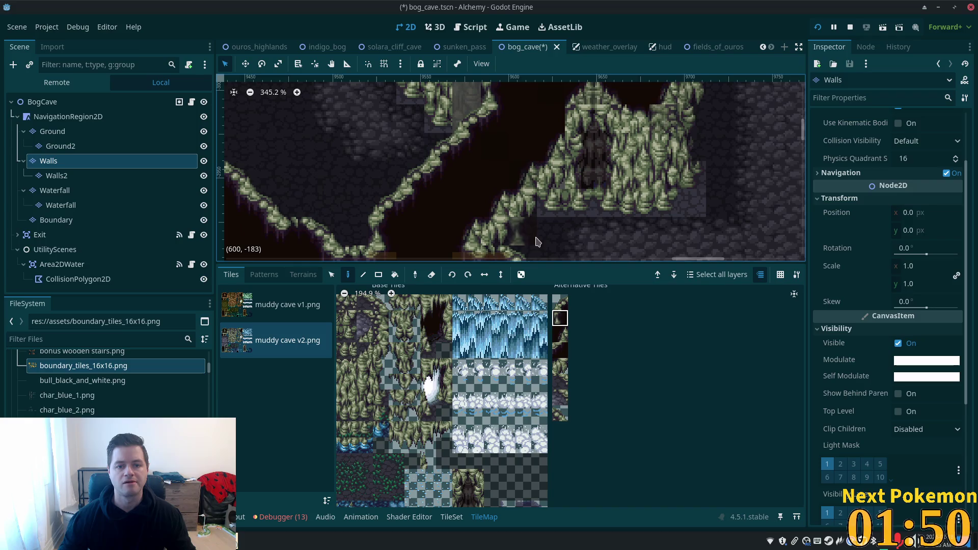
{"action": "key", "text": "ctrl+s"}
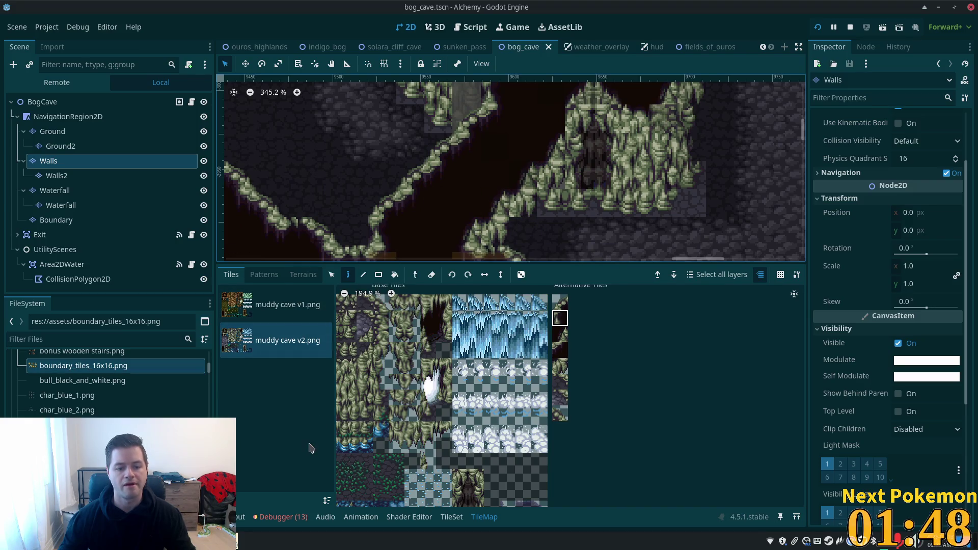
- Paint two triangular tiles on the Boundary layer along the cave's diagonal walls
{"action": "left_click", "coordinate": [56, 219]}
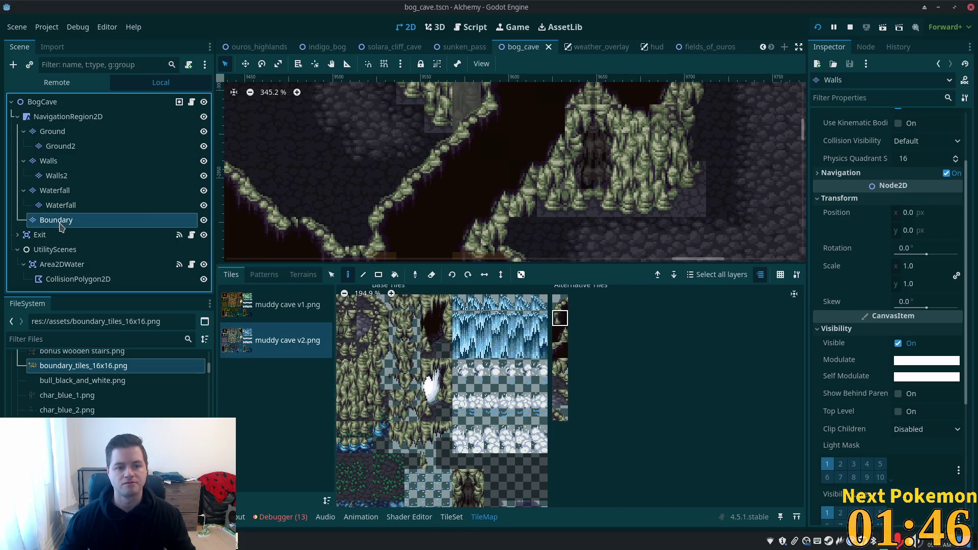
{"action": "left_click", "coordinate": [407, 433]}
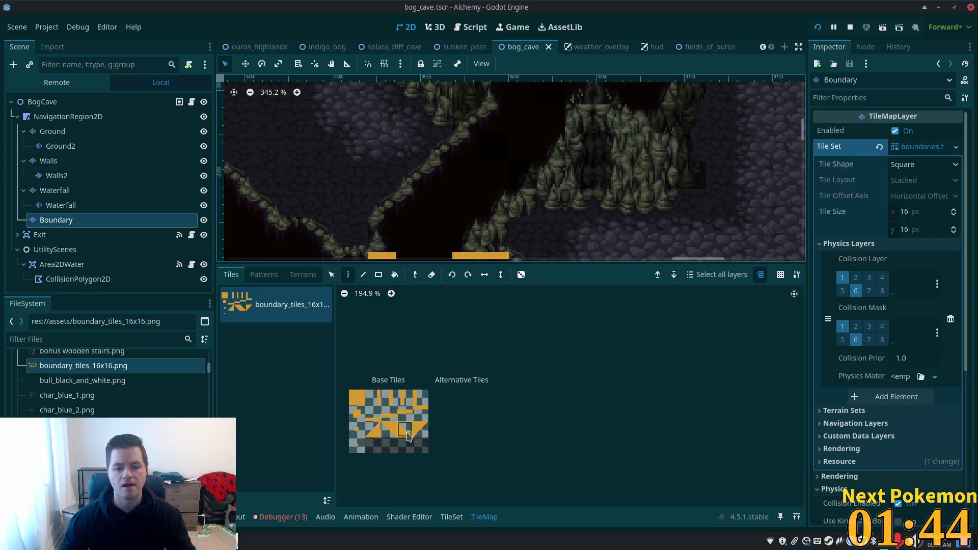
{"action": "left_click", "coordinate": [395, 434]}
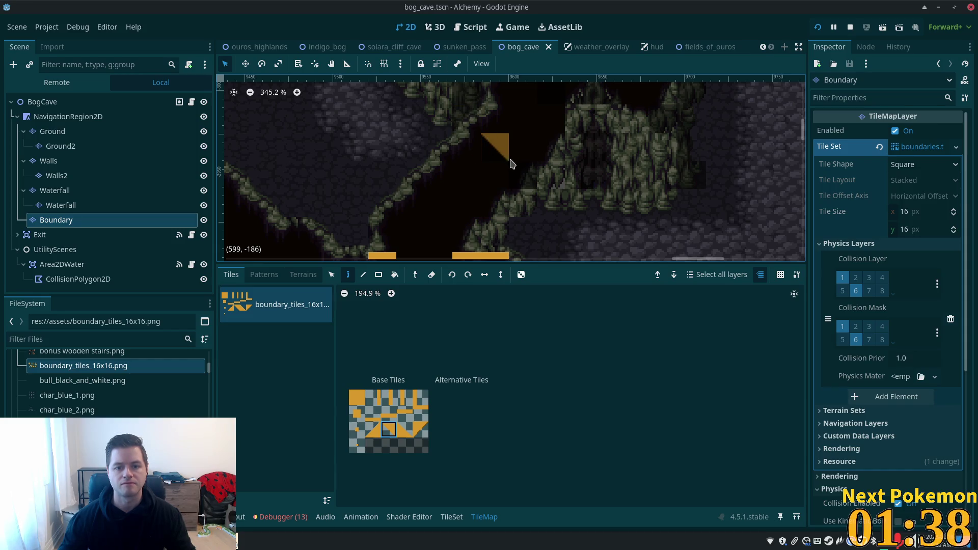
{"action": "left_click", "coordinate": [544, 194]}
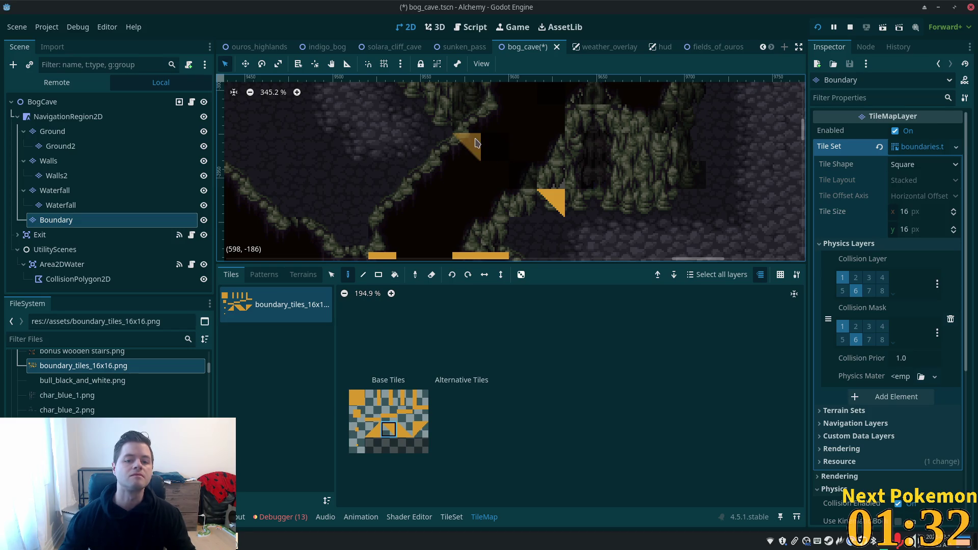
{"action": "left_click", "coordinate": [495, 142]}
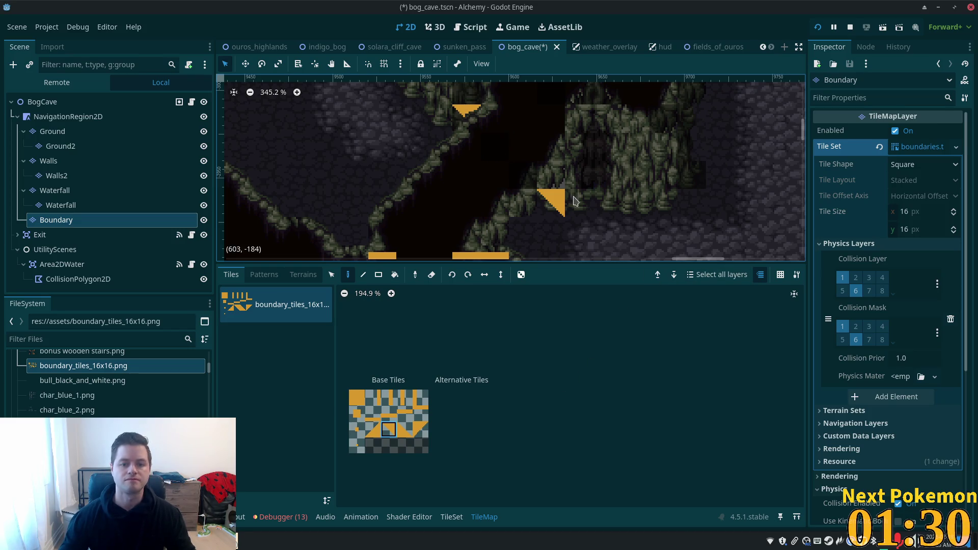
- Save the bog_cave scene and run the game
{"action": "scroll", "coordinate": [476, 197], "scroll_direction": "right", "scroll_amount": 3}
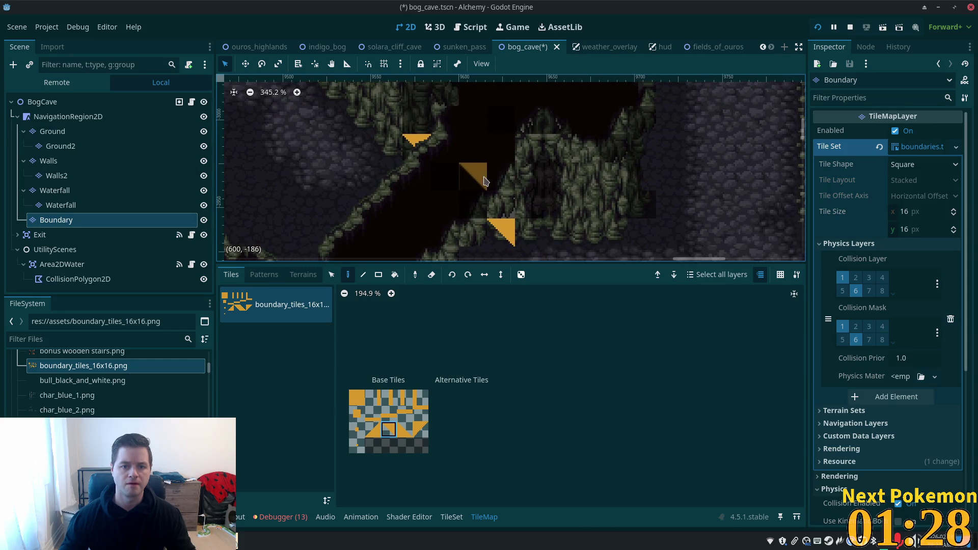
{"action": "key", "text": "ctrl+s"}
{"action": "left_click", "coordinate": [817, 27]}
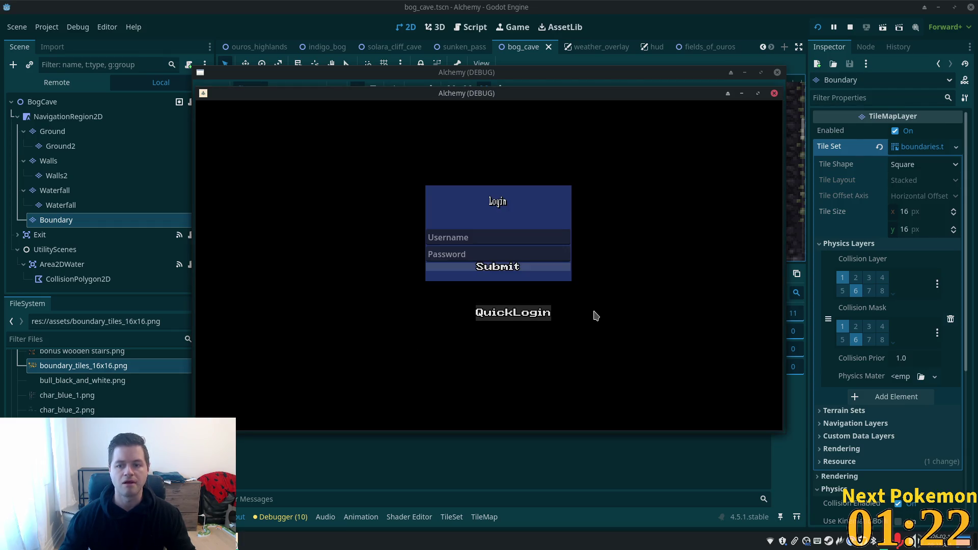
- Log into the game world and bring the Bog Cave game window forward
{"action": "left_click", "coordinate": [534, 314]}
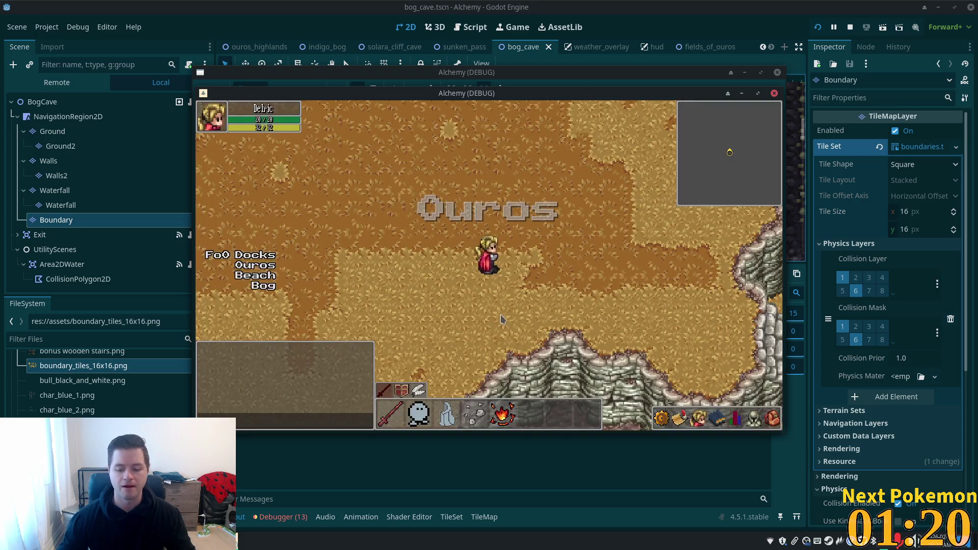
{"action": "mouse_move", "coordinate": [535, 93]}
{"action": "left_mouse_down"}
{"action": "mouse_move", "coordinate": [555, 123]}
{"action": "mouse_move", "coordinate": [636, 179]}
{"action": "left_mouse_up"}
{"action": "left_click", "coordinate": [448, 137]}
- Walk the character to the cave entrance, up into the cave, and back out
{"action": "key", "text": "Right"}
{"action": "key", "text": "Down"}
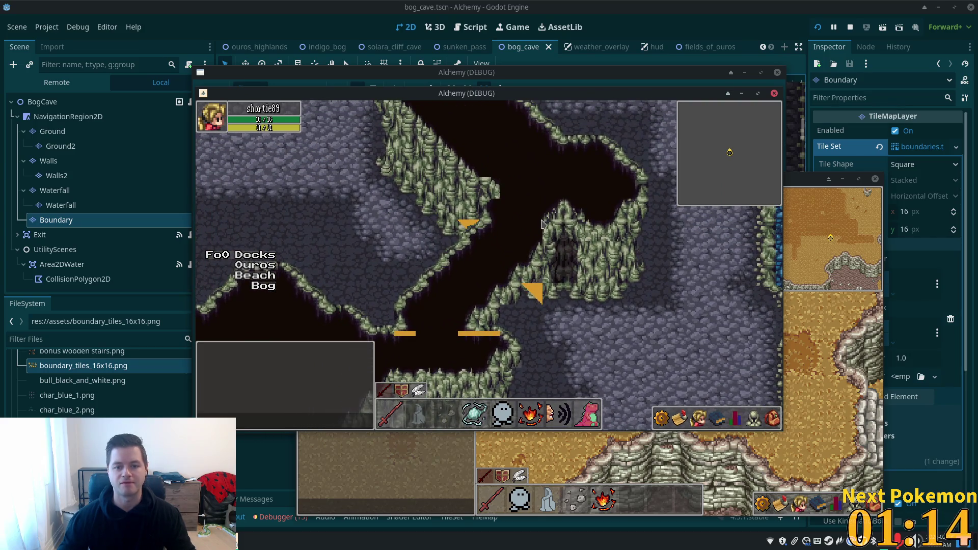
{"action": "key", "text": "Down"}
{"action": "key", "text": "Right"}
{"action": "key", "text": "Up"}
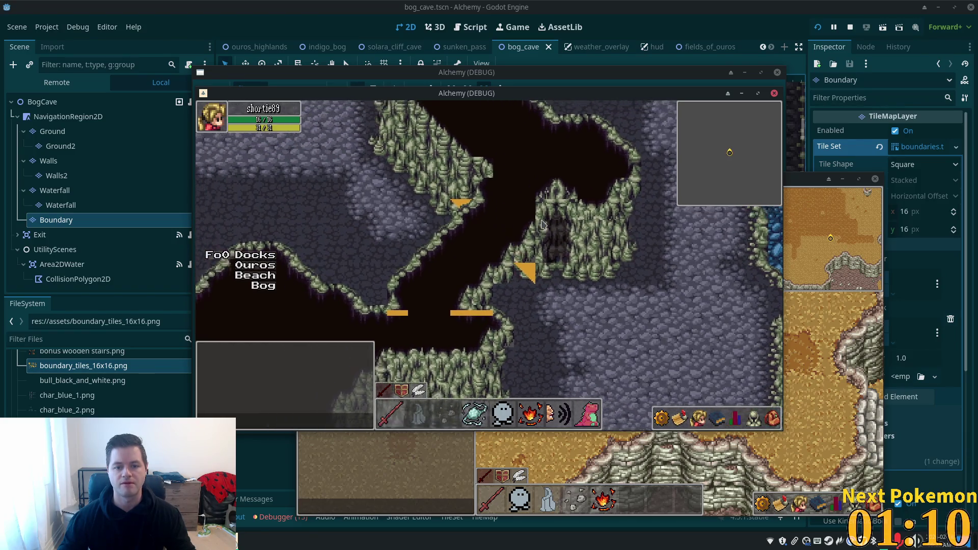
{"action": "key", "text": "Up"}
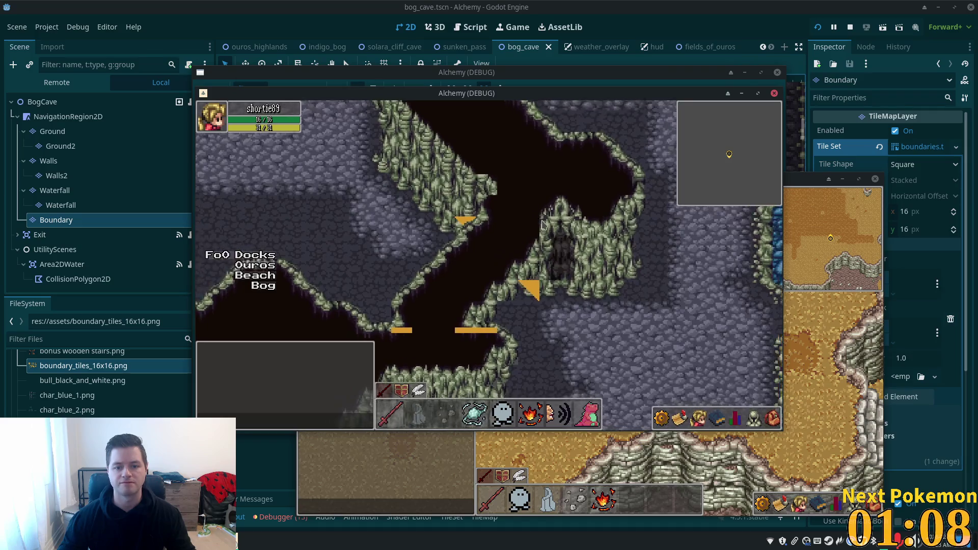
{"action": "key", "text": "Down"}
{"action": "key", "text": "Left"}
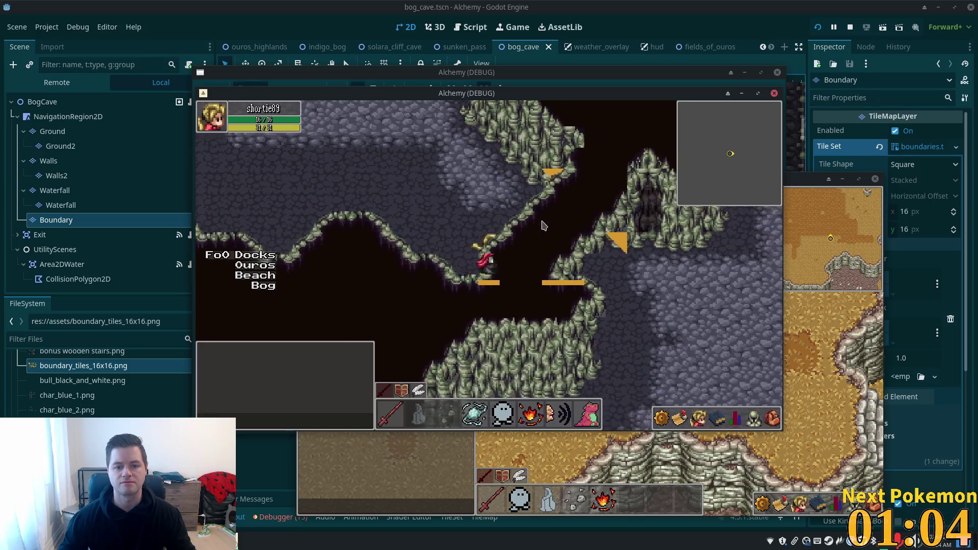
- Walk through the dark passage and back up-left, then return to the editor
{"action": "key", "text": "Right"}
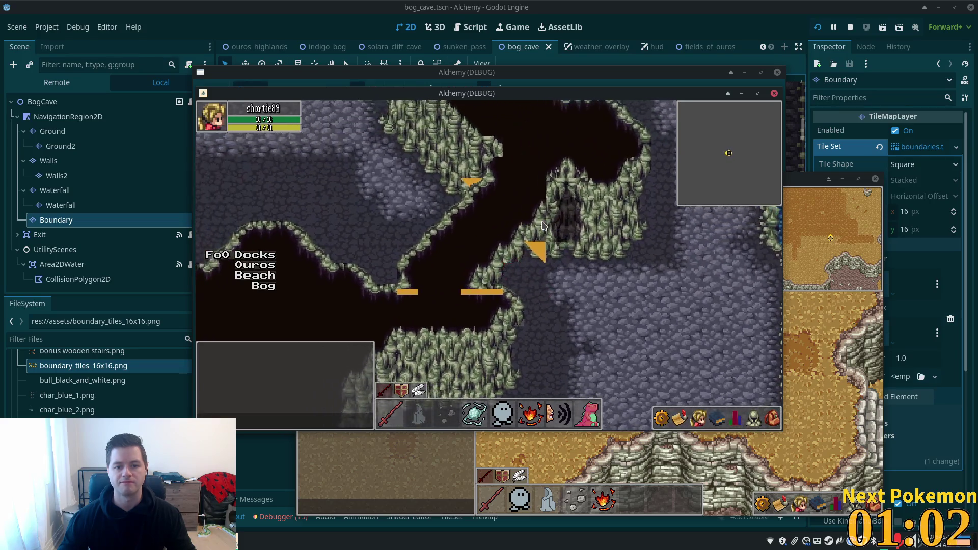
{"action": "key", "text": "Right"}
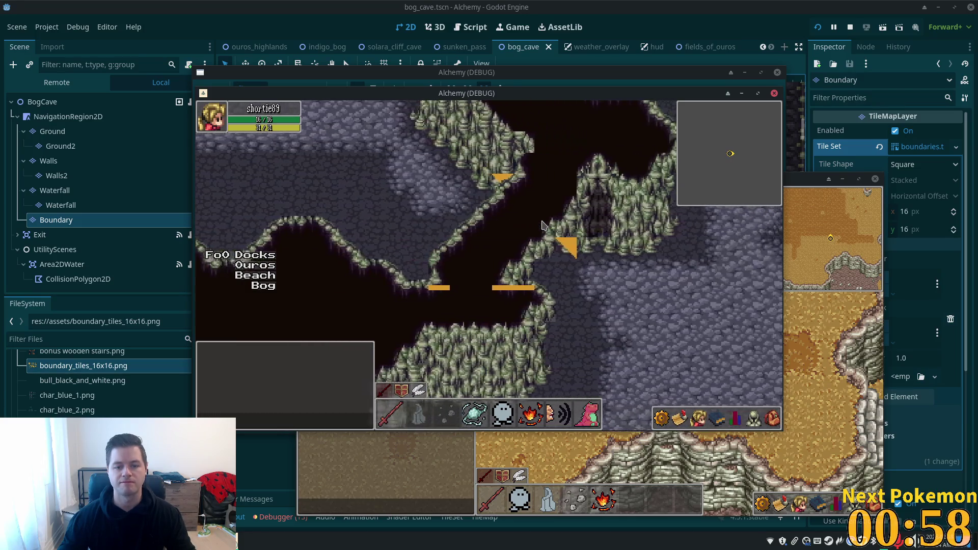
{"action": "key", "text": "Right"}
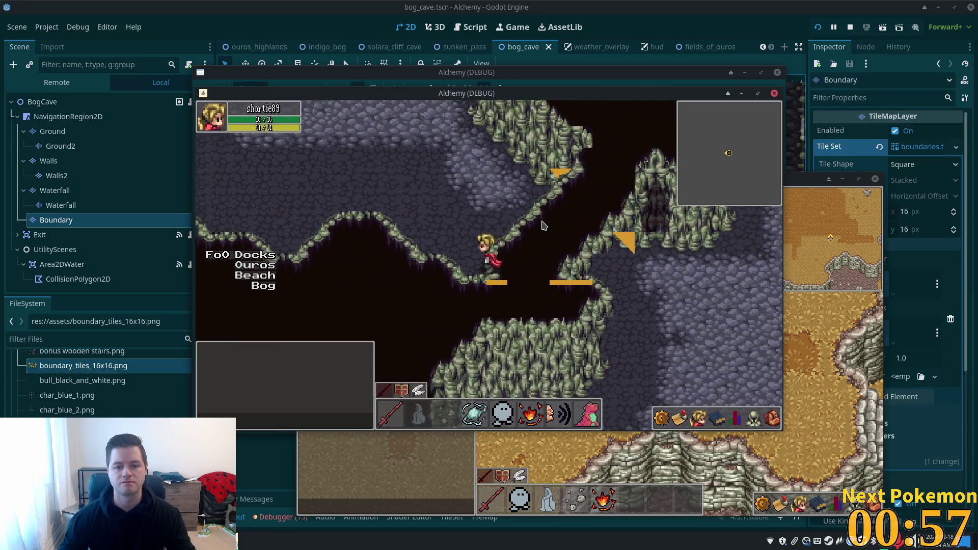
{"action": "key", "text": "Right"}
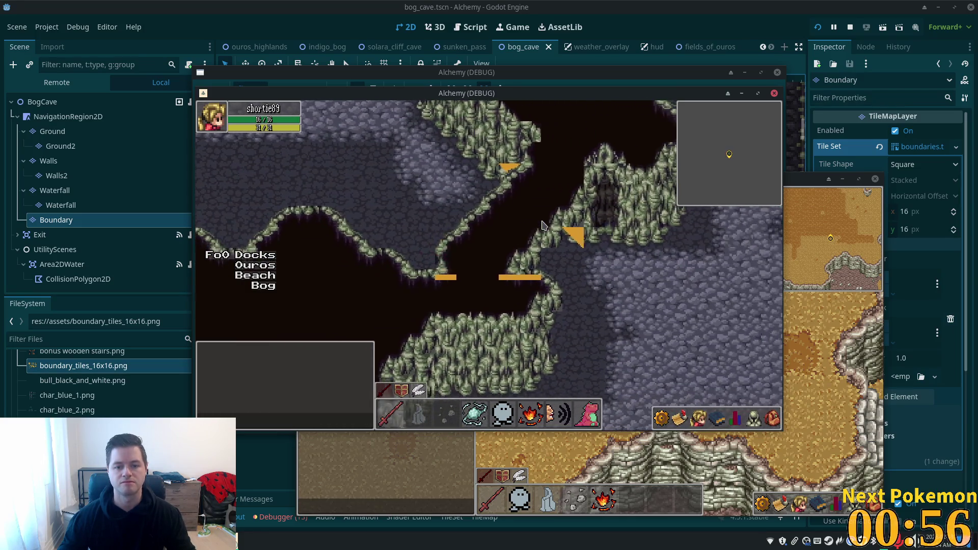
{"action": "key", "text": "Left"}
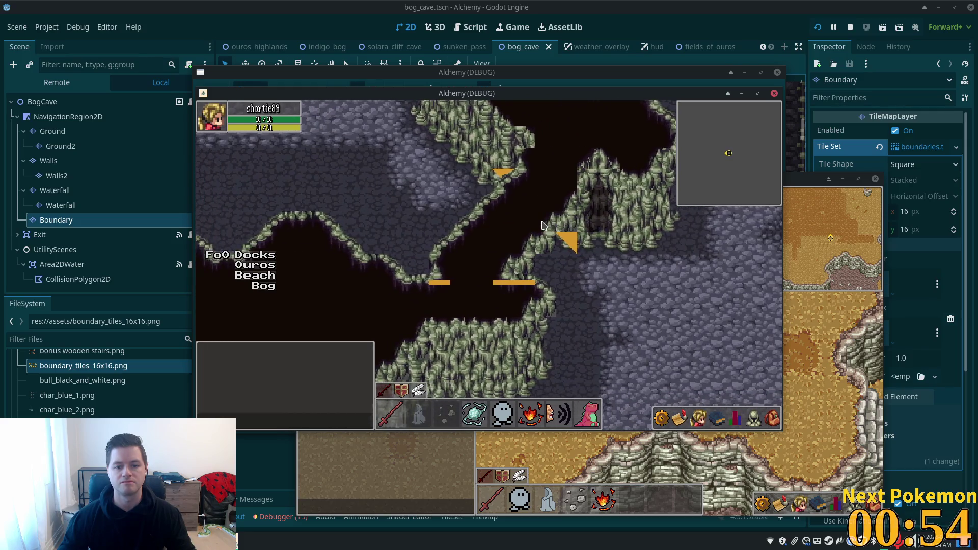
{"action": "key", "text": "Left"}
{"action": "key", "text": "Up"}
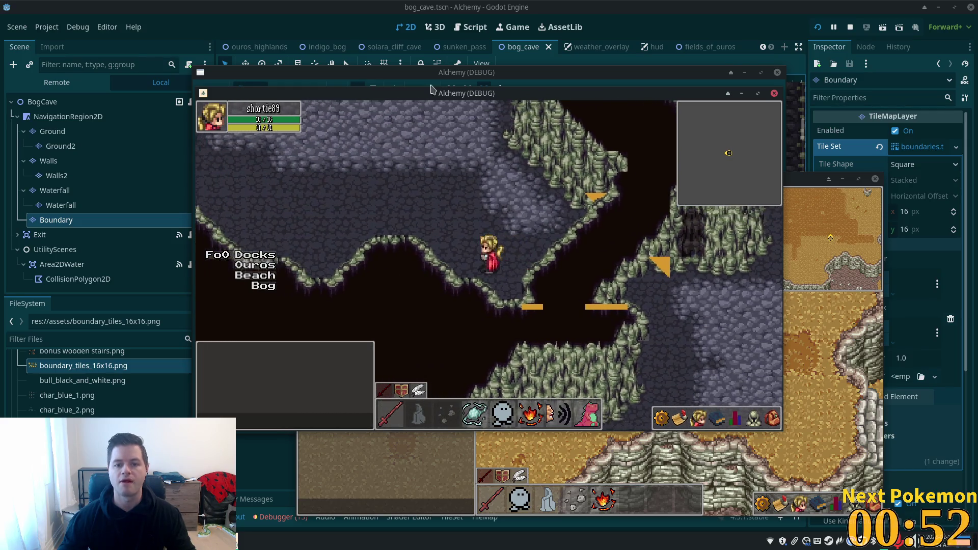
{"action": "left_click", "coordinate": [668, 5]}
{"action": "scroll", "coordinate": [454, 185], "scroll_direction": "down", "scroll_amount": 5}
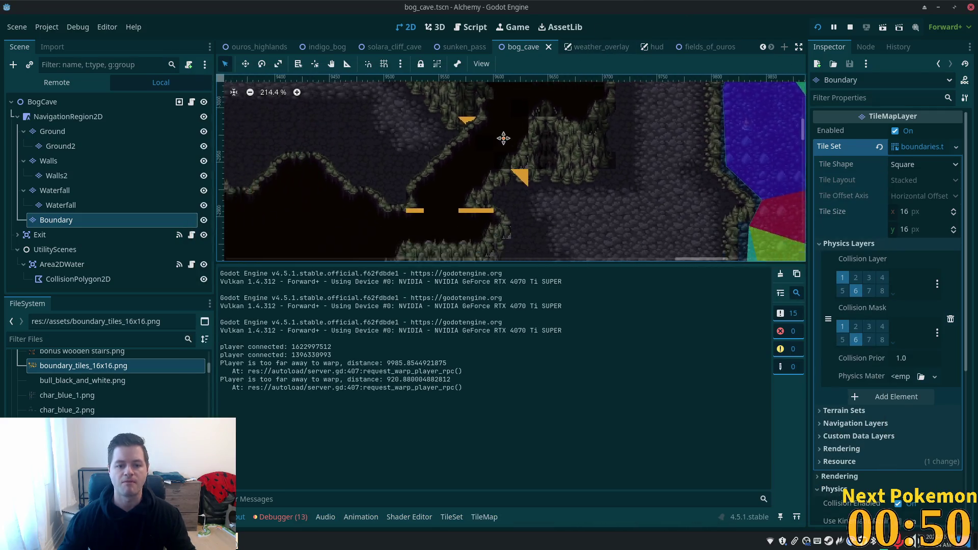
- Paint a level platform tile over the lower orange boundary platform piece
{"action": "scroll", "coordinate": [462, 184], "scroll_direction": "up", "scroll_amount": 2}
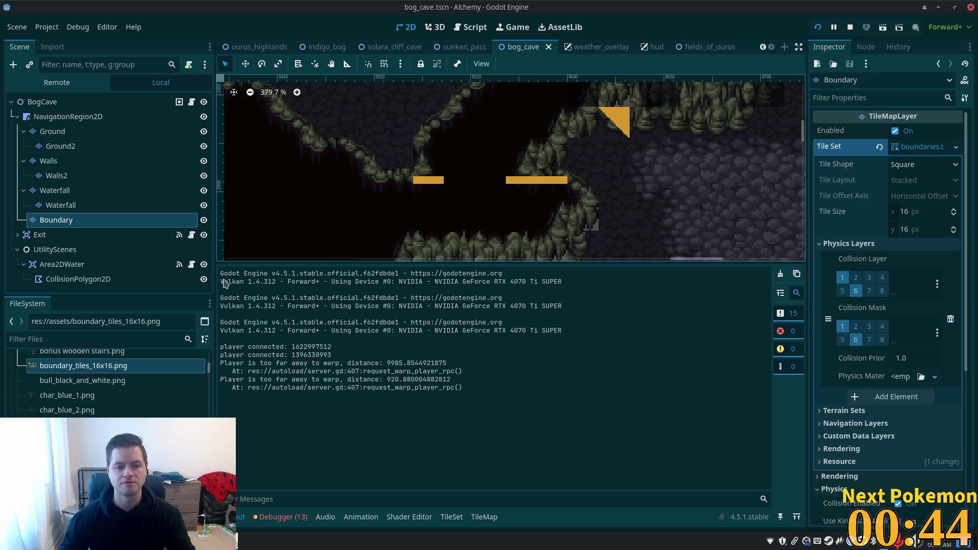
{"action": "left_click", "coordinate": [453, 517]}
{"action": "left_click", "coordinate": [484, 517]}
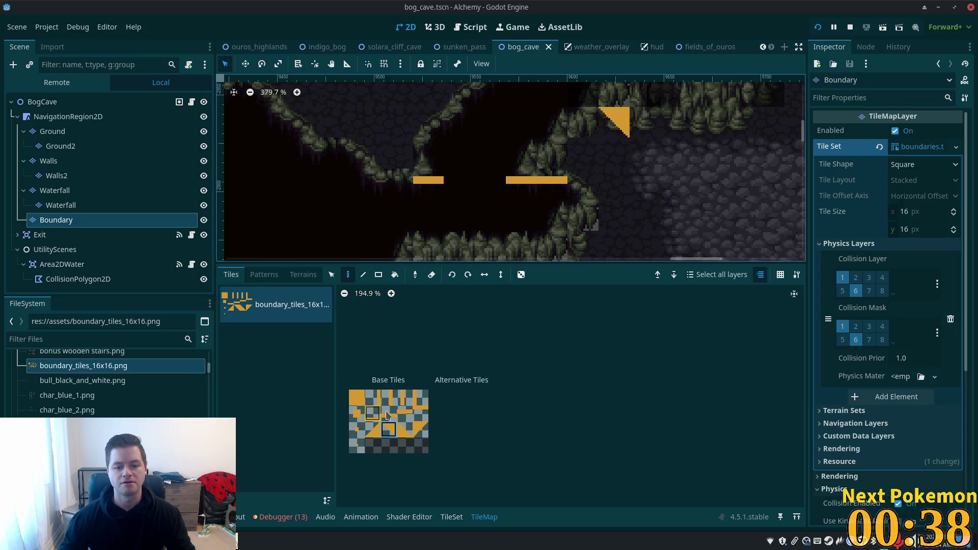
{"action": "left_click", "coordinate": [424, 412]}
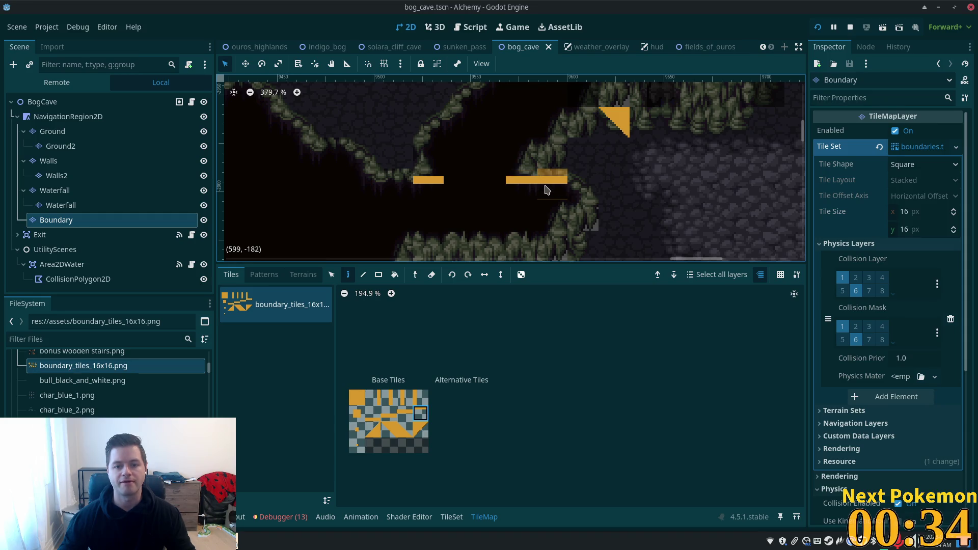
{"action": "left_click", "coordinate": [544, 189]}
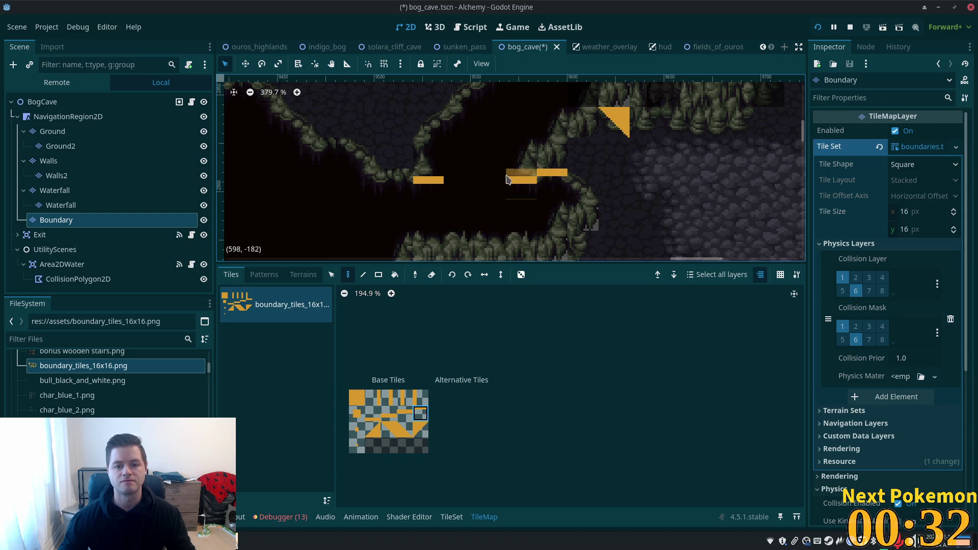
{"action": "left_click", "coordinate": [428, 179]}
{"action": "scroll", "coordinate": [499, 179], "scroll_direction": "up", "scroll_amount": 5}
{"action": "scroll", "coordinate": [499, 178], "scroll_direction": "right", "scroll_amount": 4}
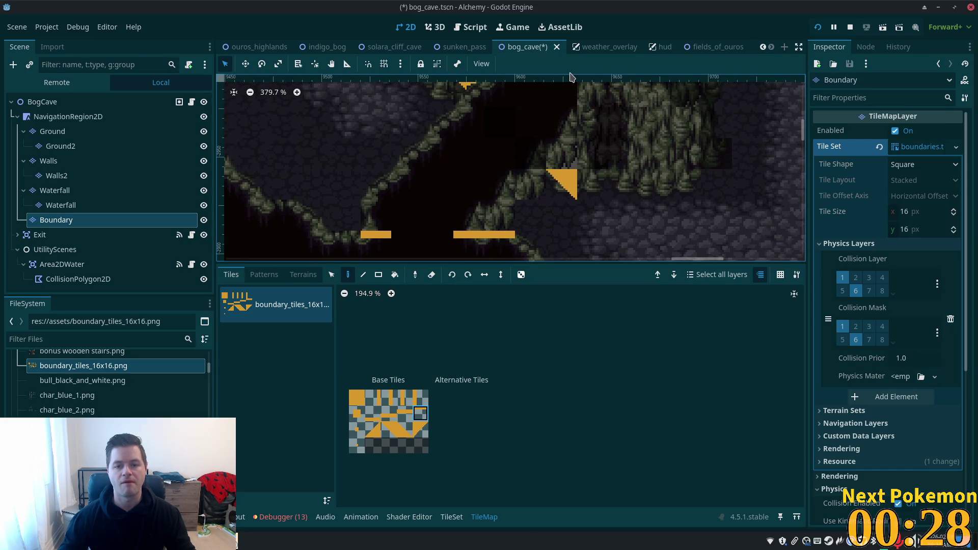
{"action": "scroll", "coordinate": [514, 164], "scroll_direction": "down", "scroll_amount": 4}
{"action": "scroll", "coordinate": [513, 164], "scroll_direction": "right", "scroll_amount": 5}
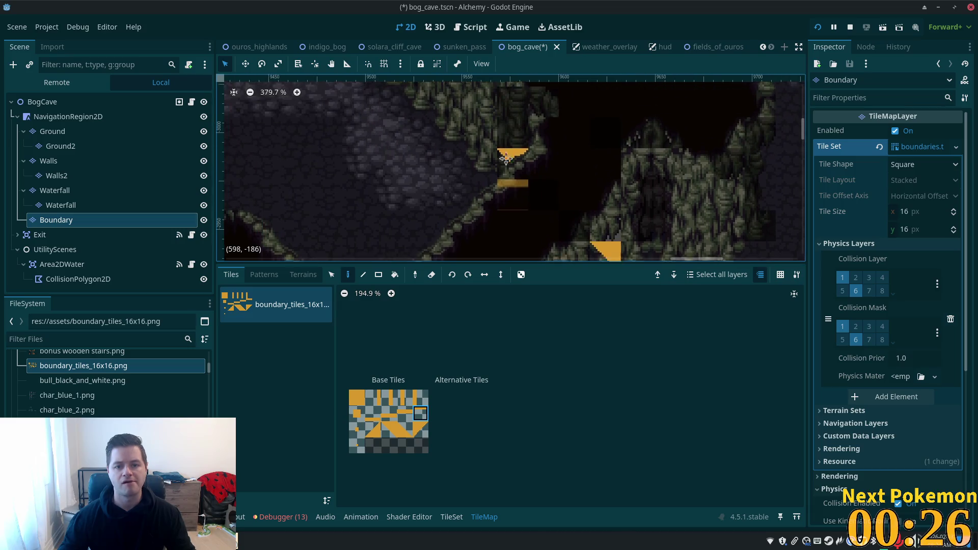
{"action": "scroll", "coordinate": [377, 250], "scroll_direction": "up", "scroll_amount": 2}
{"action": "scroll", "coordinate": [377, 250], "scroll_direction": "left", "scroll_amount": 7}
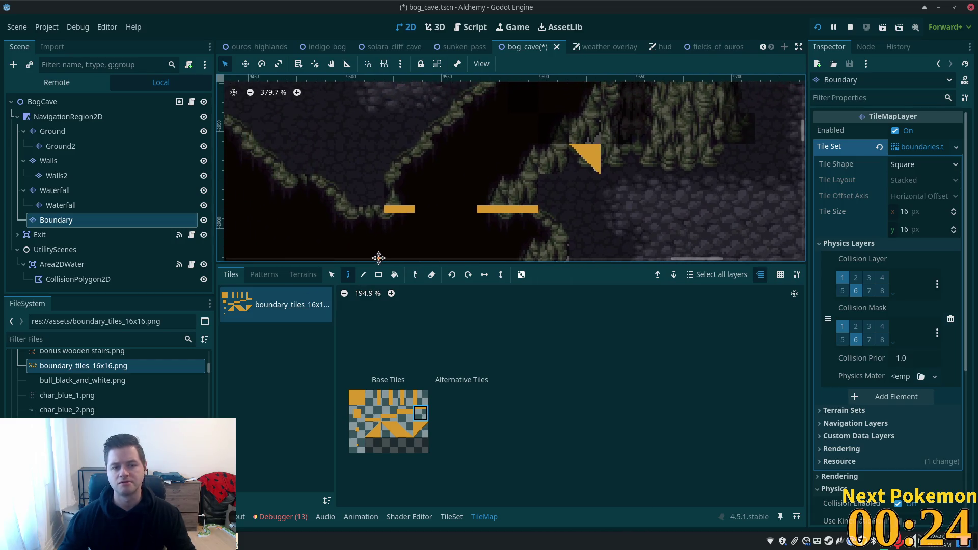
- Pick an alternative muddy cave v2 wall tile on Walls2, save, and run the game
{"action": "left_click", "coordinate": [56, 175]}
{"action": "left_click", "coordinate": [59, 162]}
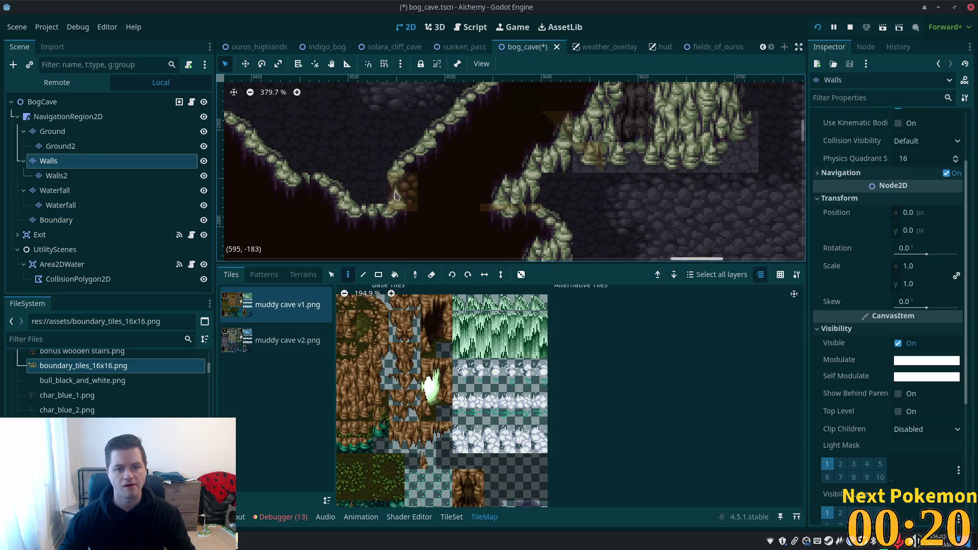
{"action": "left_click", "coordinate": [100, 175]}
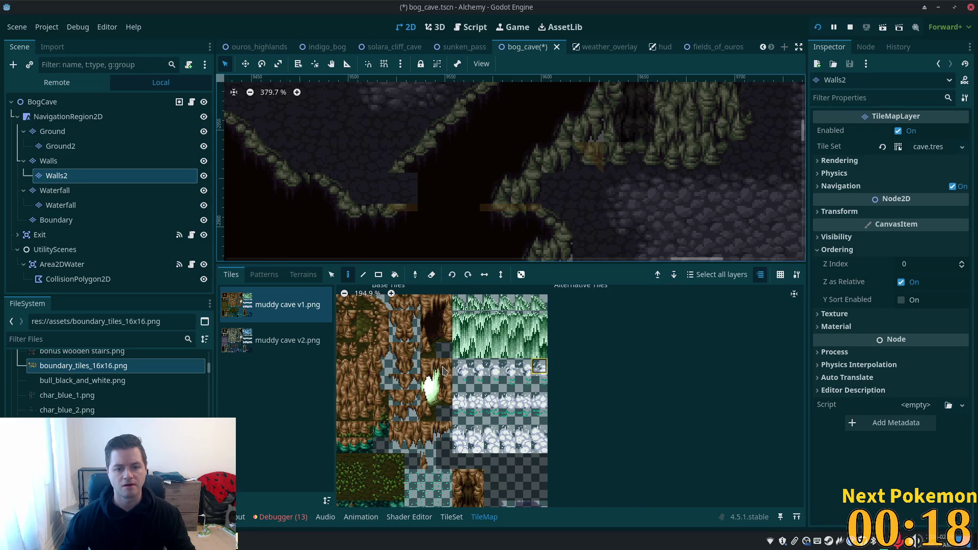
{"action": "left_click", "coordinate": [268, 340]}
{"action": "left_click", "coordinate": [562, 335]}
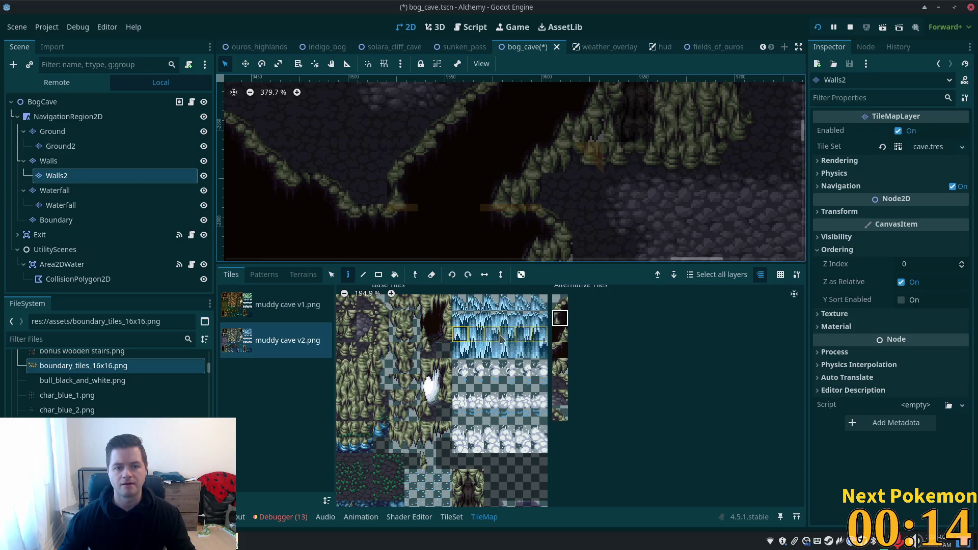
{"action": "key", "text": "ctrl+s"}
{"action": "left_click", "coordinate": [816, 31]}
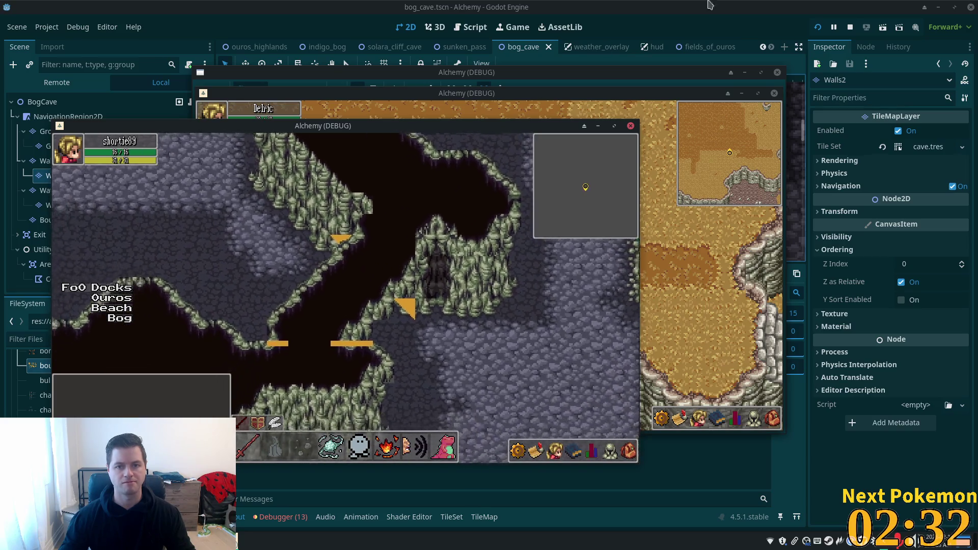
{"action": "key", "text": "F8"}
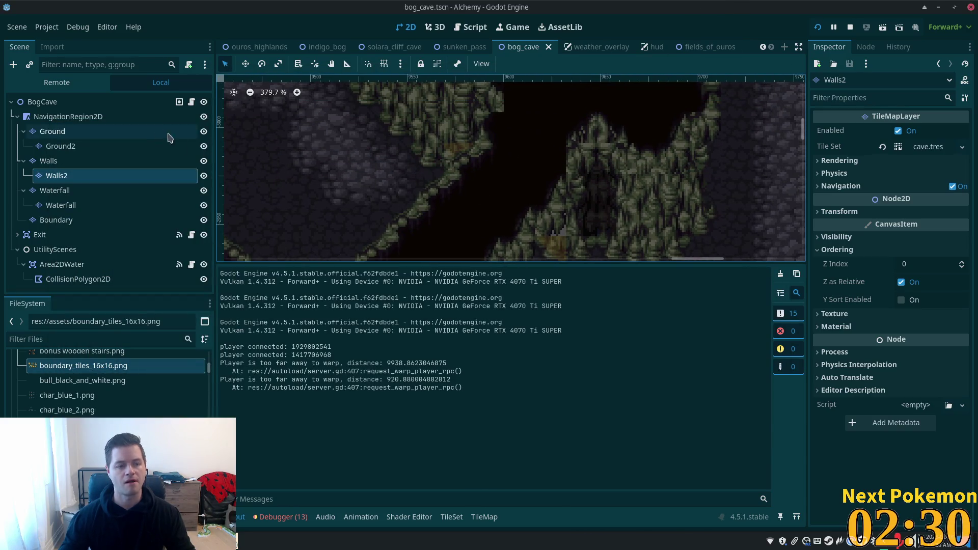
- On the Boundary layer, paint one triangle tile along the diagonal wall and erase another
{"action": "left_click", "coordinate": [77, 219]}
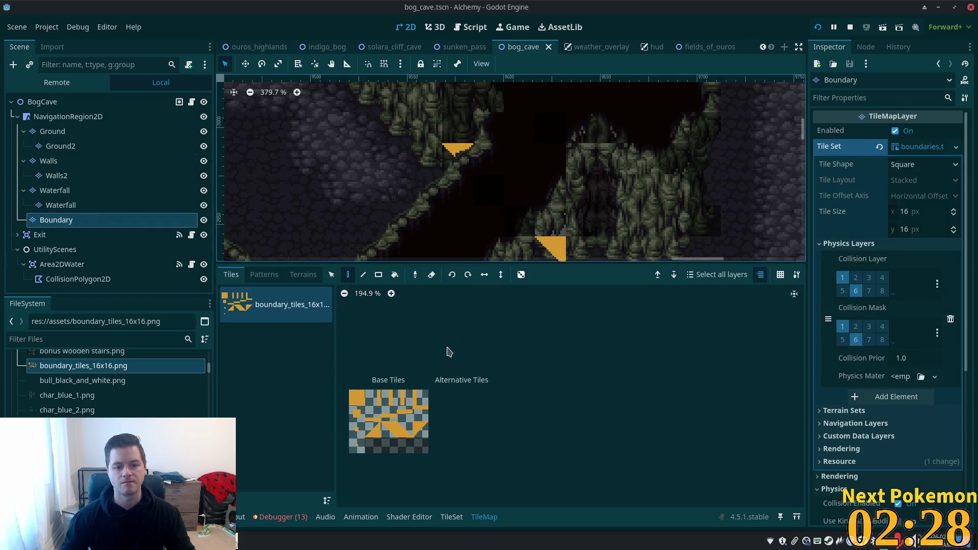
{"action": "left_click", "coordinate": [389, 430]}
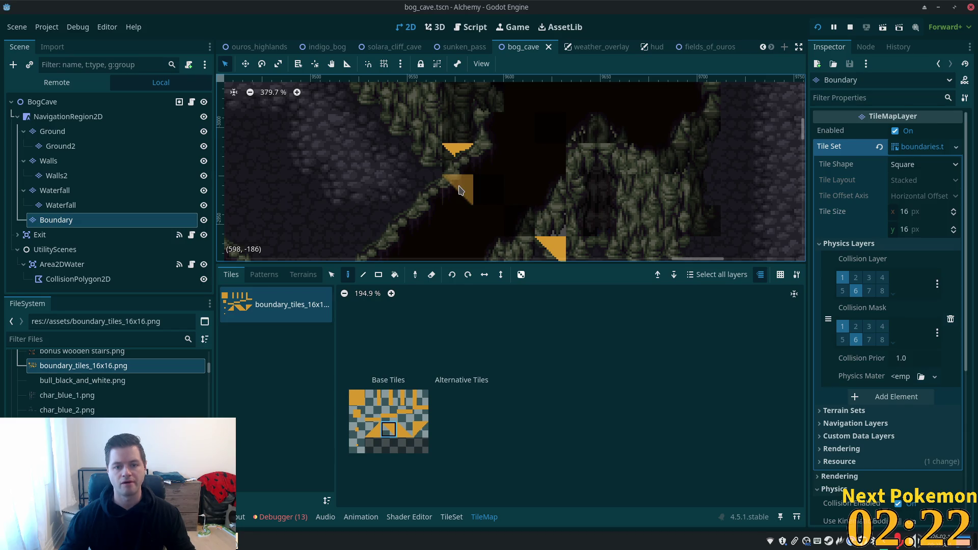
{"action": "left_click", "coordinate": [460, 190]}
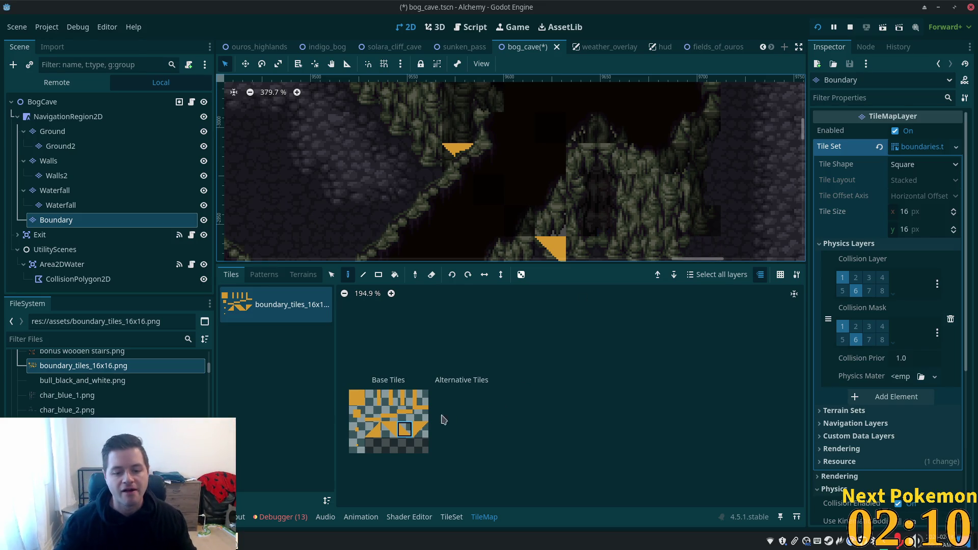
{"action": "left_click", "coordinate": [420, 429]}
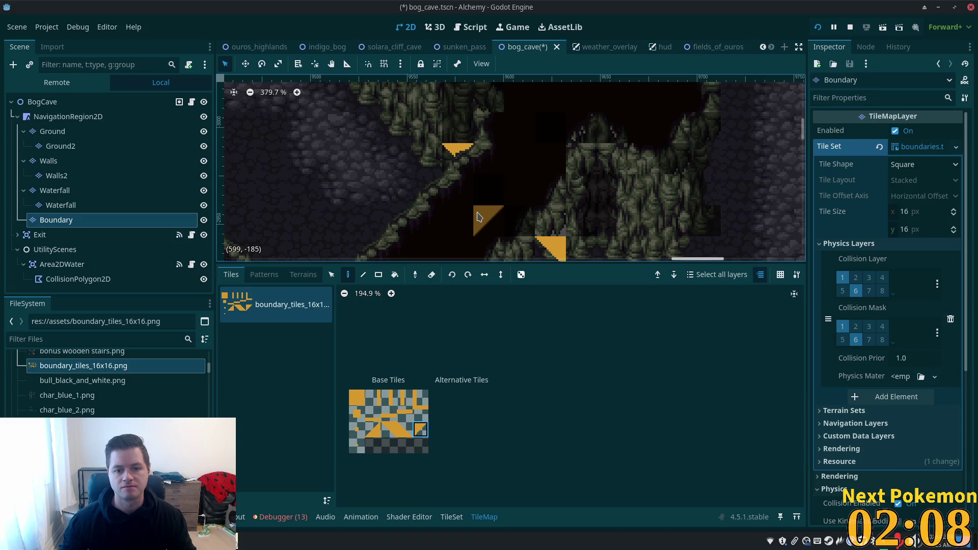
{"action": "right_click", "coordinate": [481, 217]}
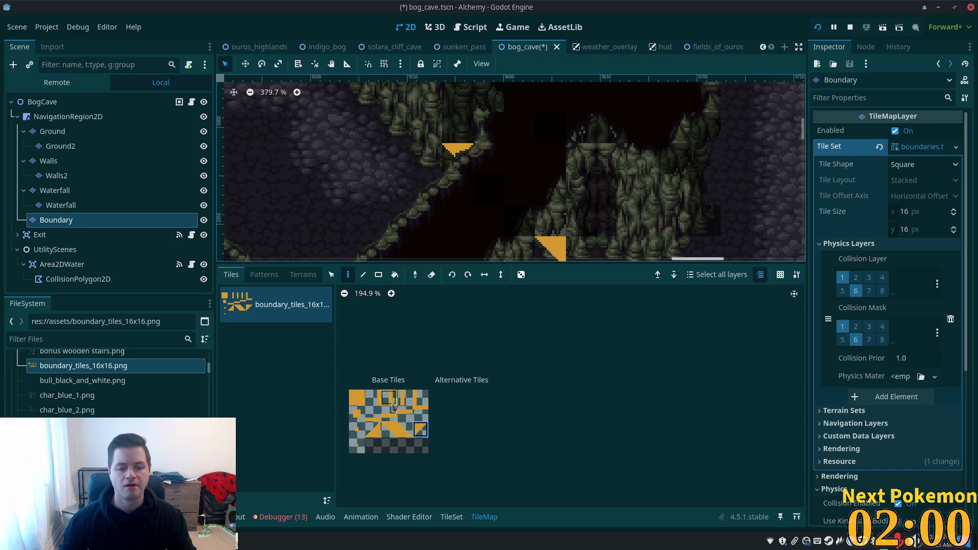
{"action": "left_click", "coordinate": [392, 431]}
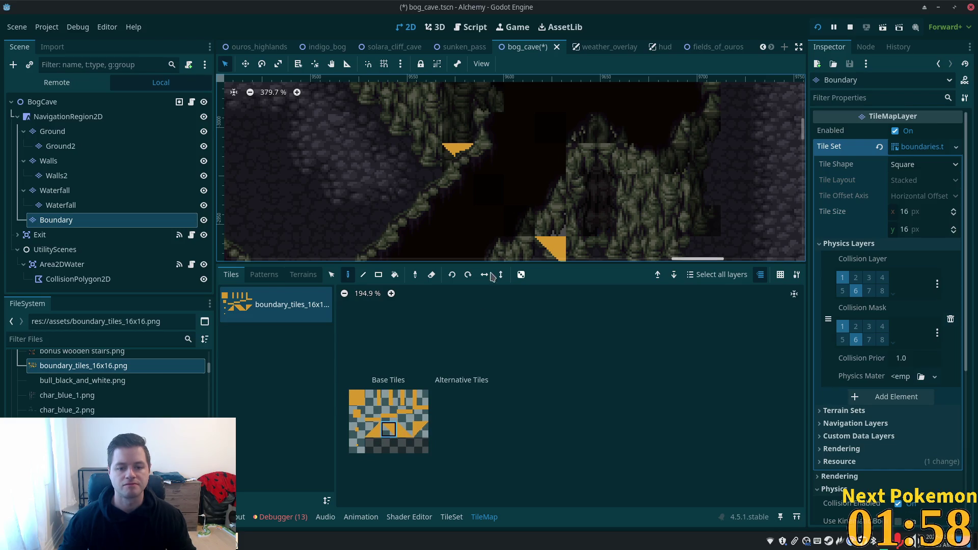
{"action": "left_click_drag", "start_coordinate": [499, 227], "coordinate": [508, 186]}
- Pick the square boundary tile, save the bog cave scene, and run the game
{"action": "left_click", "coordinate": [357, 398]}
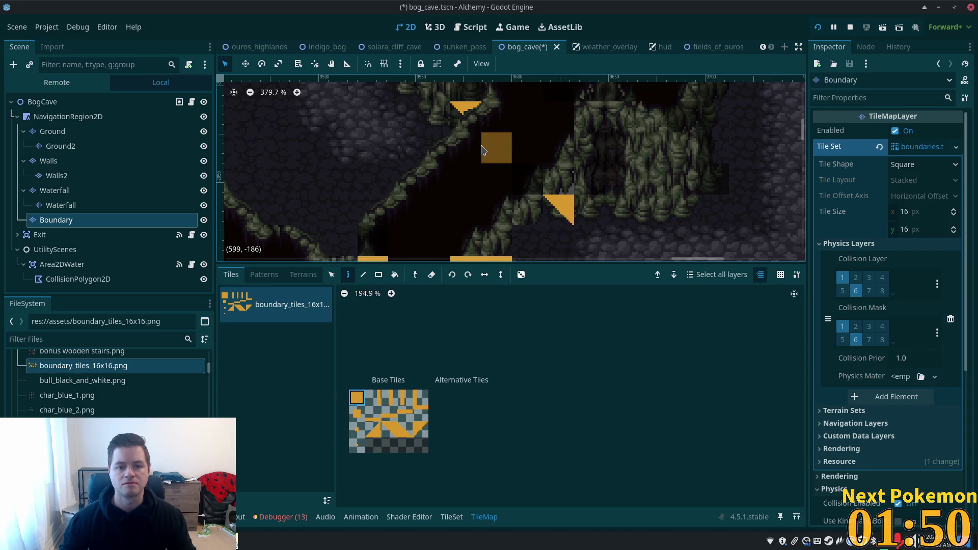
{"action": "key", "text": "ctrl+s"}
{"action": "left_click", "coordinate": [817, 27]}
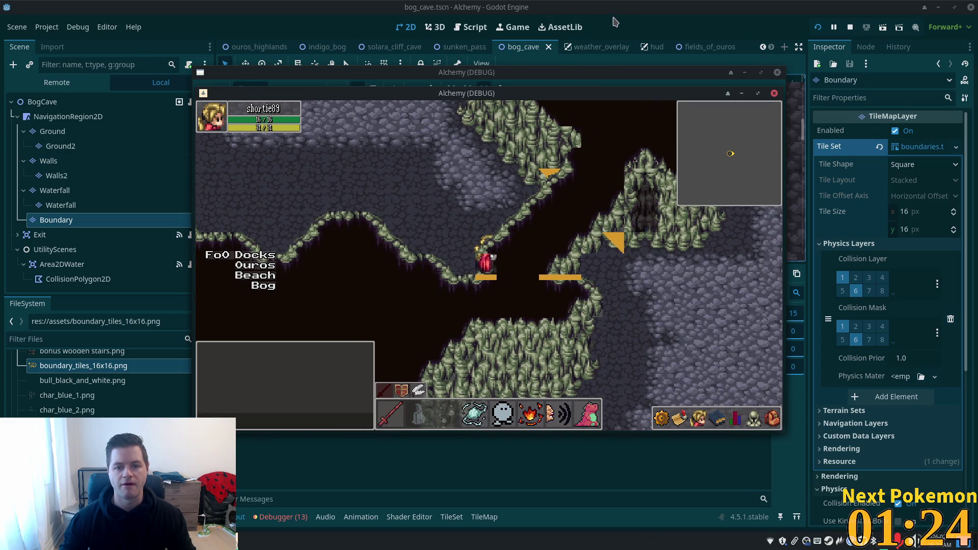
- Bring the Godot editor back in front of the running test game
{"action": "left_click", "coordinate": [615, 21]}
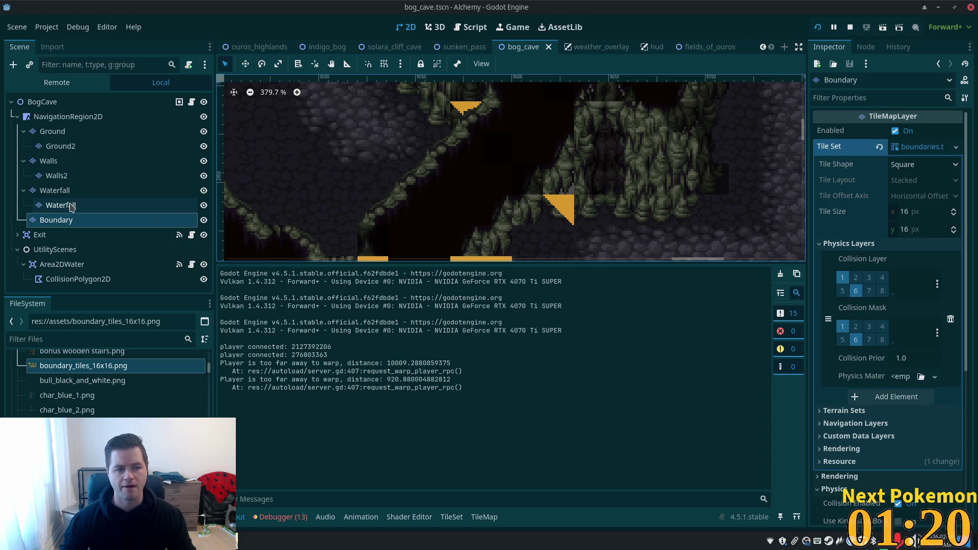
- On the Walls layer, pick a muddy cave v2 wall tile and inspect it in the TileSet editor
{"action": "left_click", "coordinate": [451, 517]}
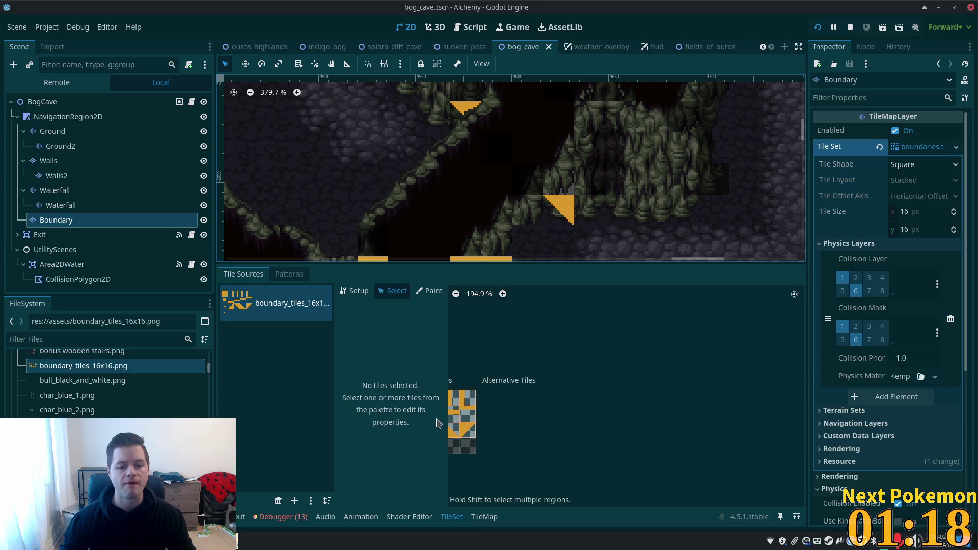
{"action": "left_click", "coordinate": [47, 161]}
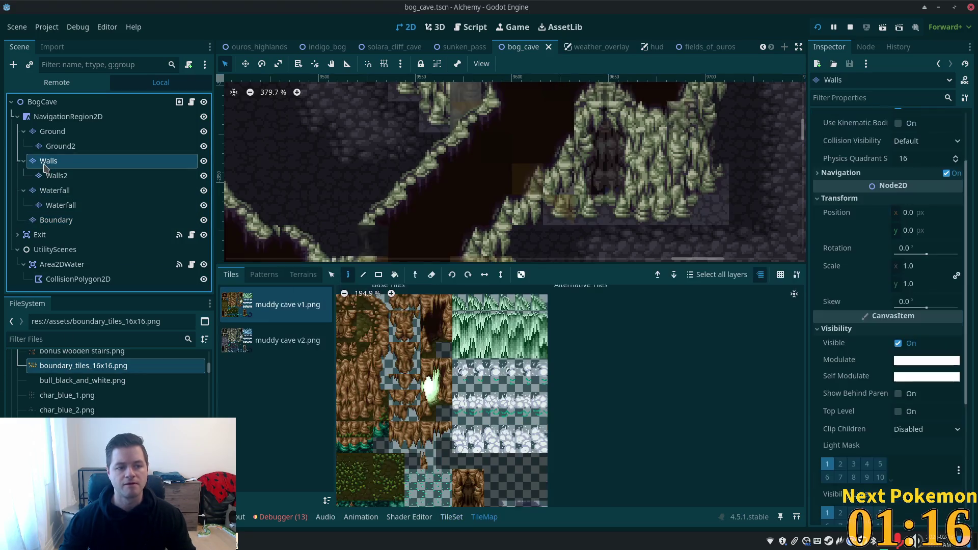
{"action": "left_click", "coordinate": [275, 340]}
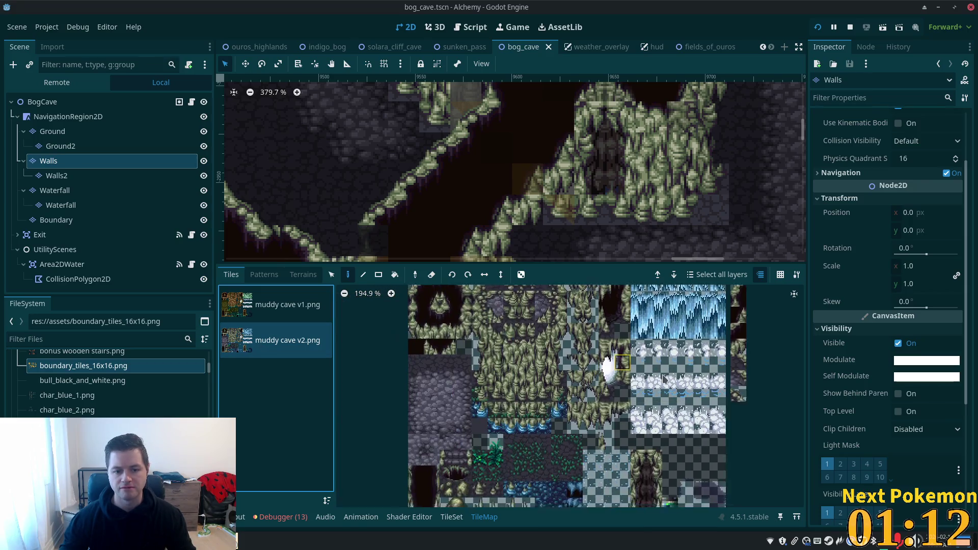
{"action": "left_click", "coordinate": [479, 356]}
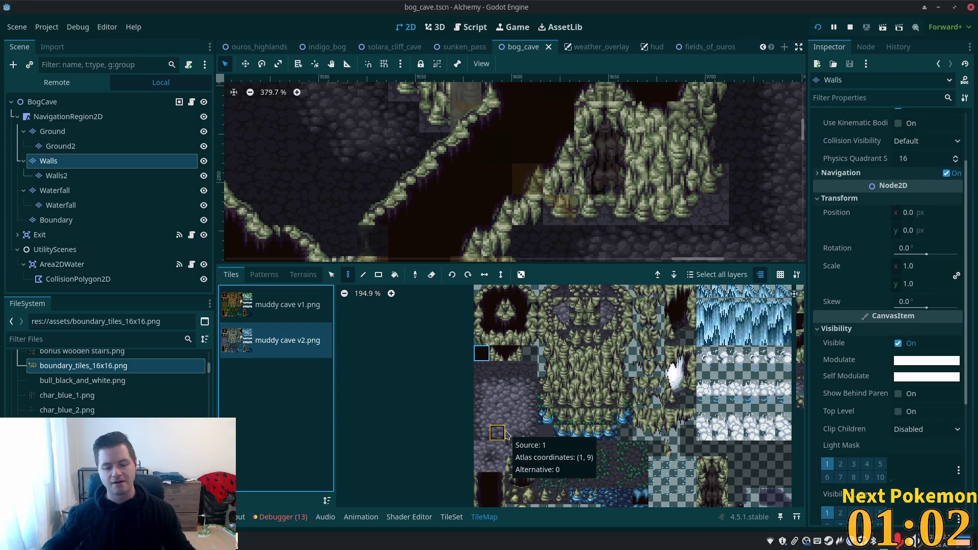
{"action": "left_click", "coordinate": [451, 517]}
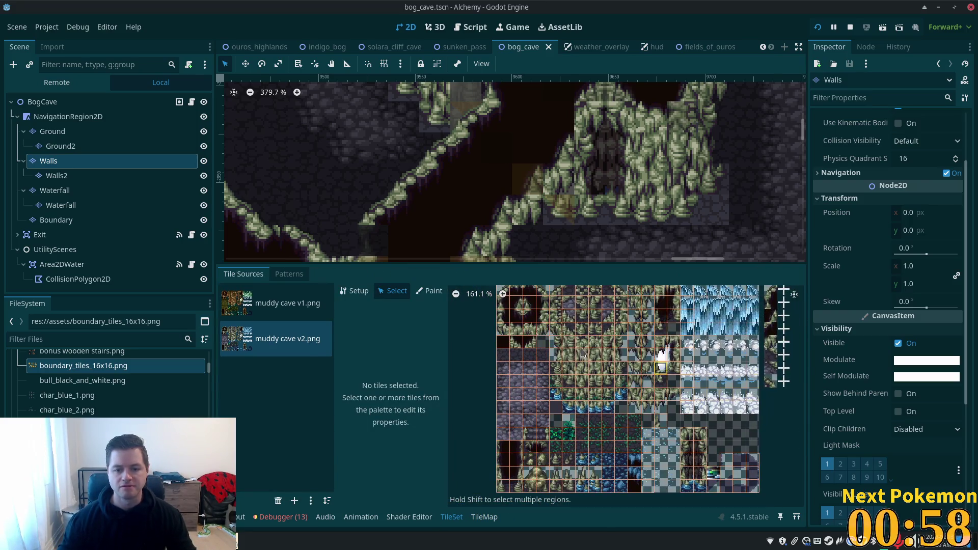
{"action": "left_click", "coordinate": [509, 340]}
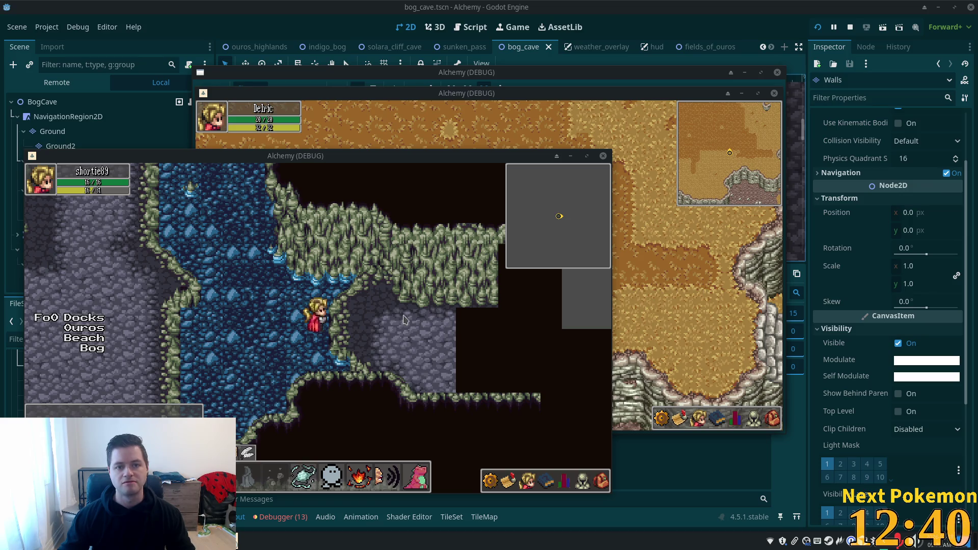
- Stop the test run with F8, closing all game windows
{"action": "key", "text": "F8"}
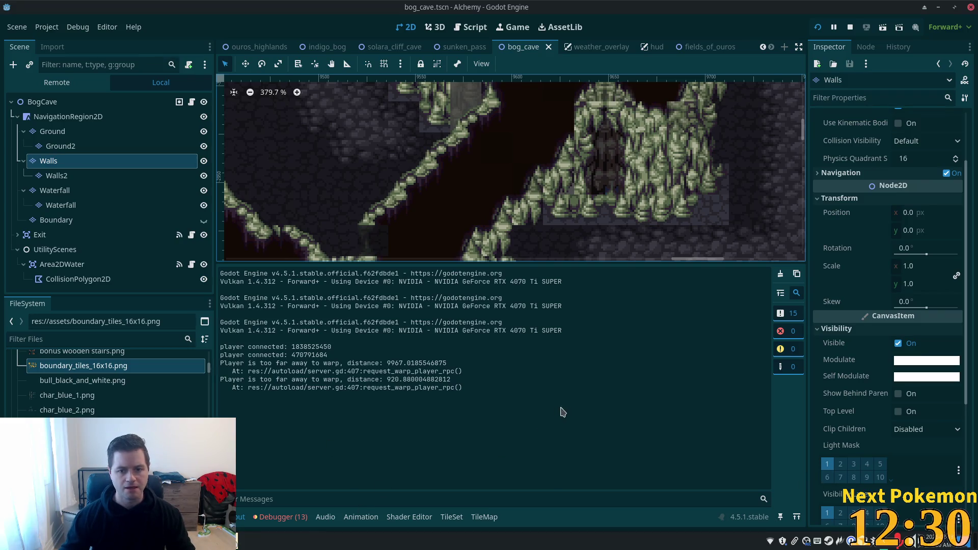
- Browse the muddy cave v2 atlas tiles and their physics properties in the TileSet editor
{"action": "scroll", "coordinate": [367, 99], "scroll_direction": "down", "scroll_amount": 8}
{"action": "scroll", "coordinate": [448, 165], "scroll_direction": "up", "scroll_amount": 12}
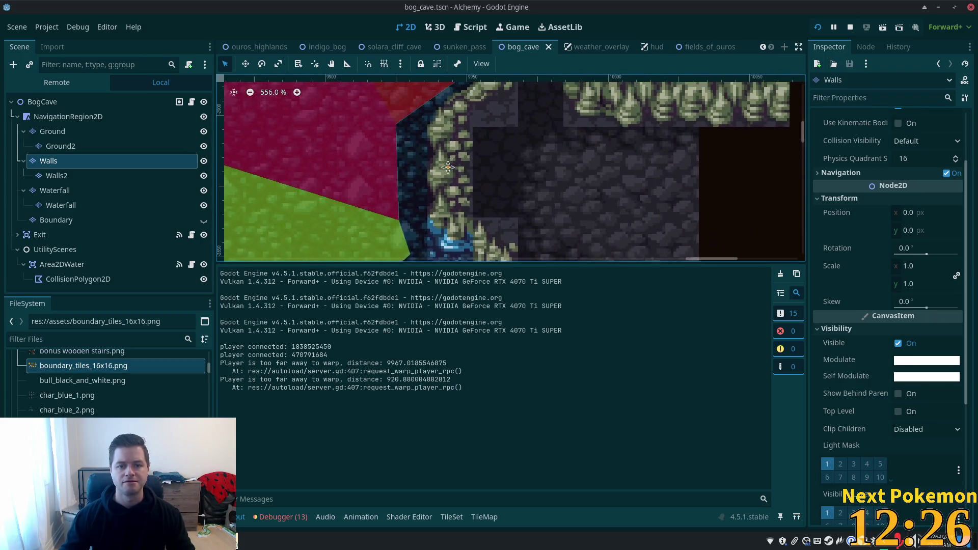
{"action": "scroll", "coordinate": [448, 165], "scroll_direction": "up", "scroll_amount": 1}
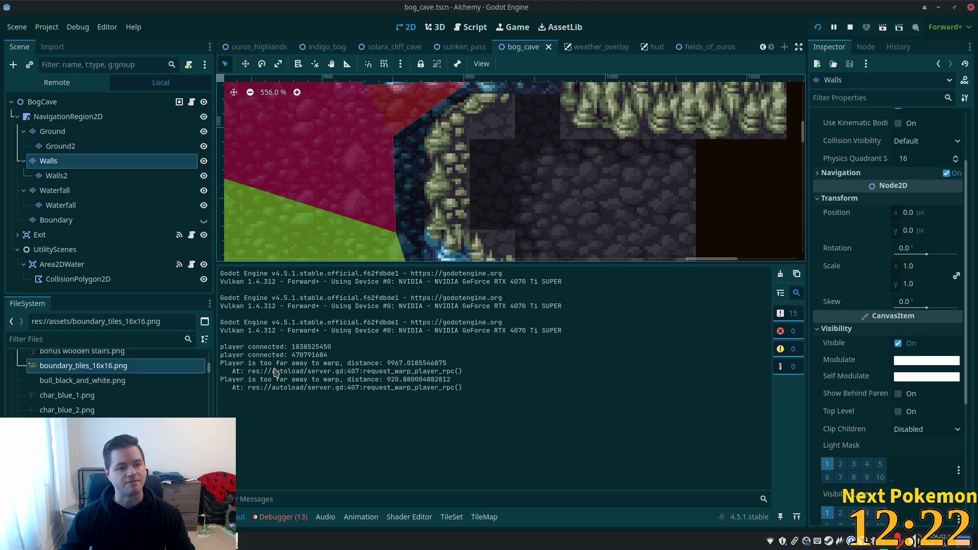
{"action": "left_click", "coordinate": [451, 516]}
{"action": "left_click_drag", "start_coordinate": [685, 389], "coordinate": [749, 389]}
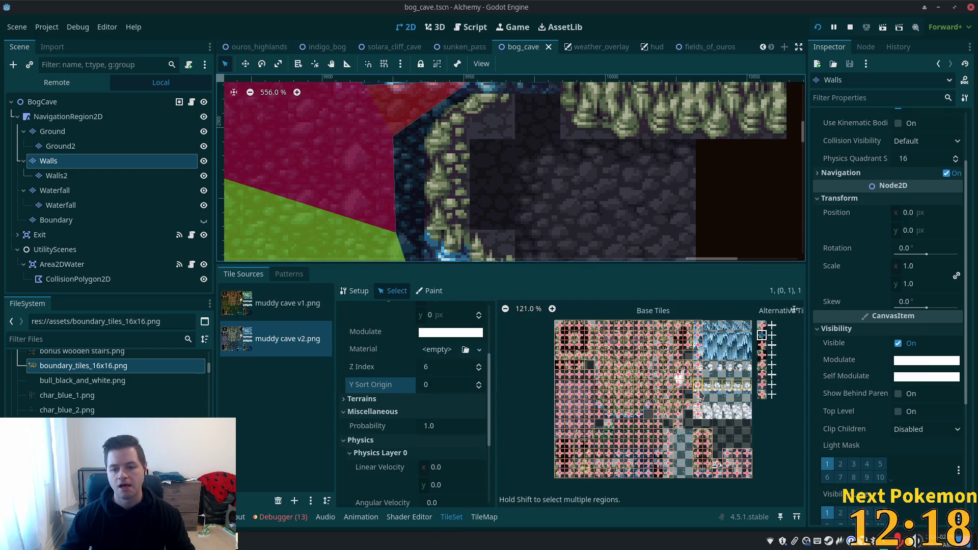
{"action": "scroll", "coordinate": [714, 392], "scroll_direction": "up", "scroll_amount": 4}
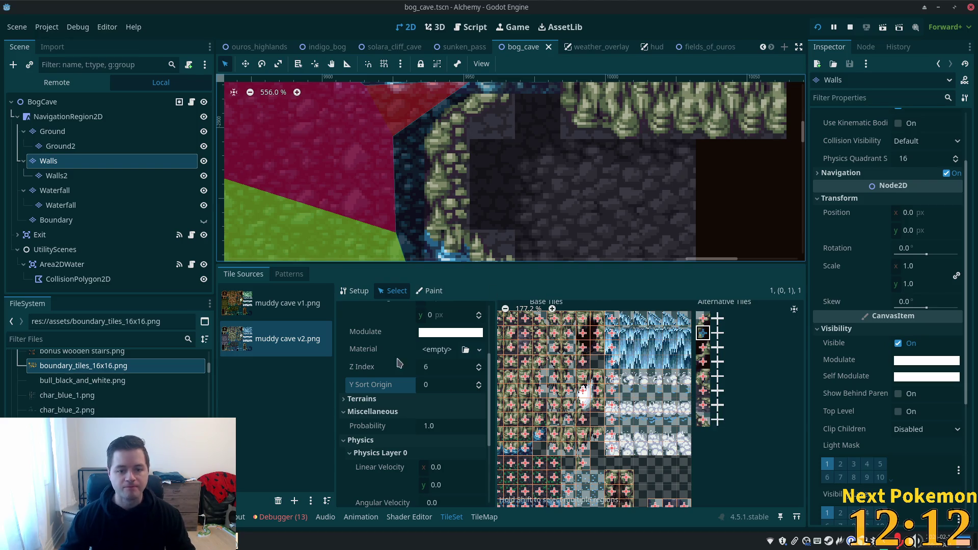
{"action": "scroll", "coordinate": [413, 407], "scroll_direction": "down", "scroll_amount": 5}
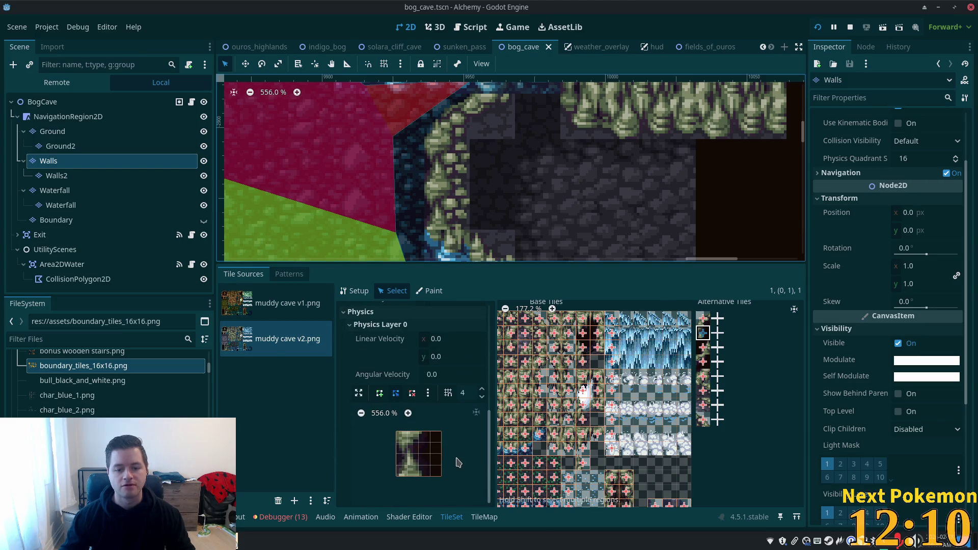
{"action": "scroll", "coordinate": [566, 421], "scroll_direction": "down", "scroll_amount": 3}
{"action": "scroll", "coordinate": [566, 421], "scroll_direction": "up", "scroll_amount": 4}
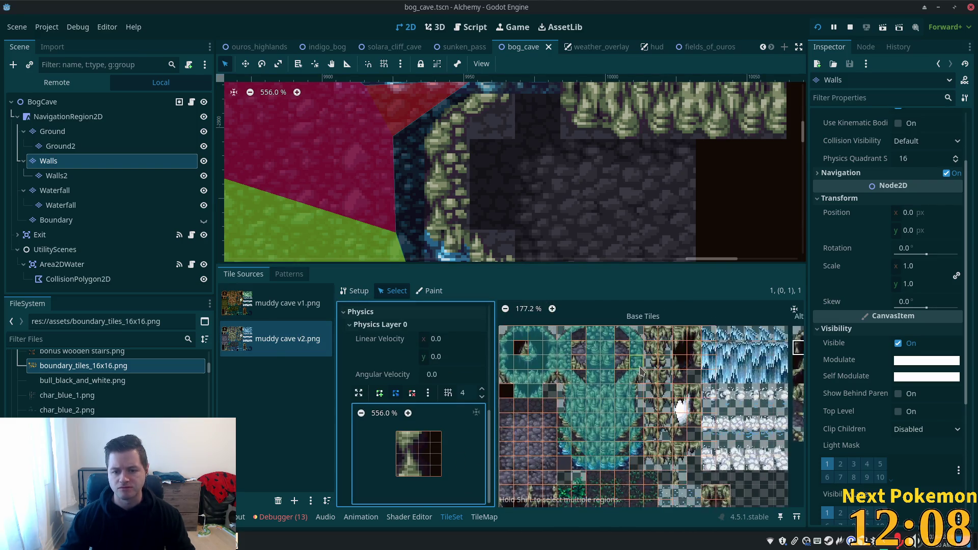
{"action": "left_click", "coordinate": [452, 340]}
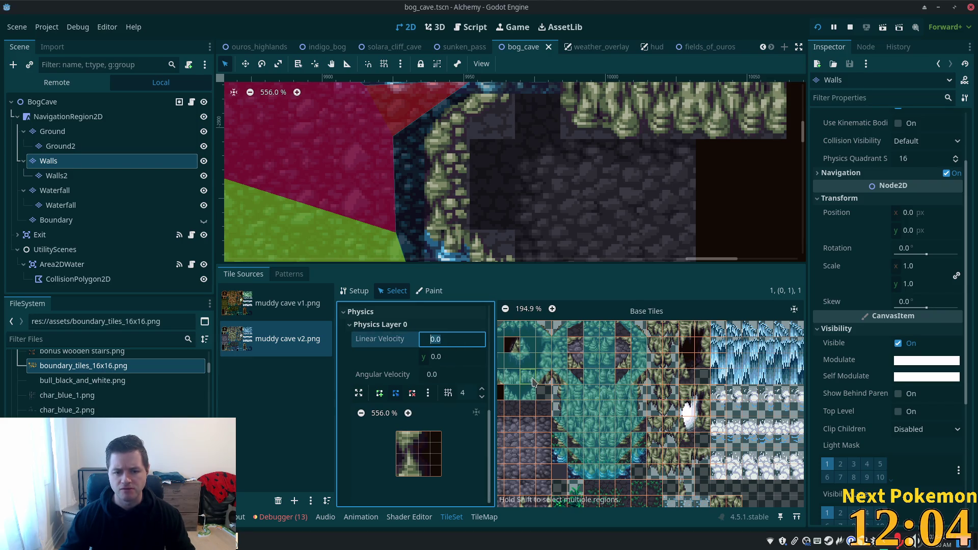
{"action": "scroll", "coordinate": [631, 359], "scroll_direction": "up", "scroll_amount": 2}
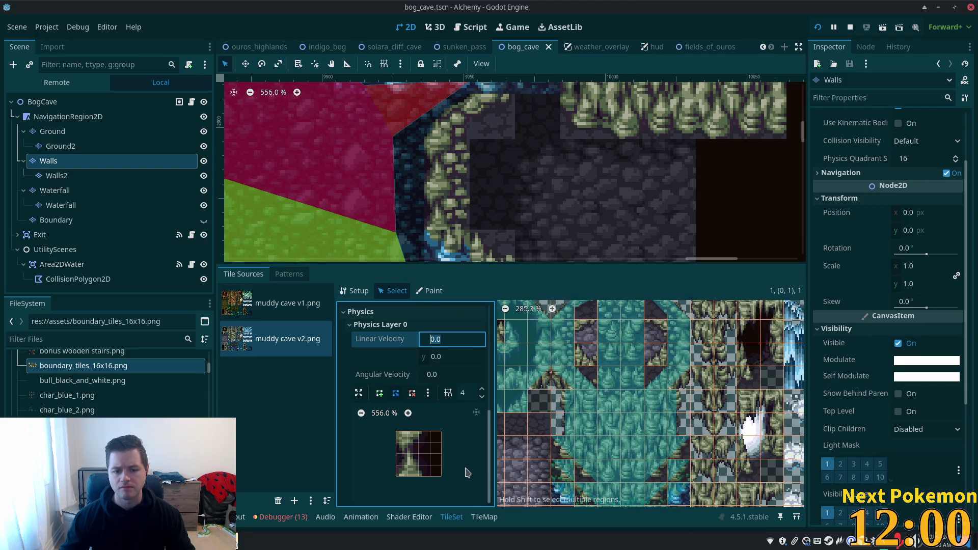
- Identify a wall cell on the map and select its matching atlas tile (4, 1)
{"action": "left_click", "coordinate": [480, 517]}
{"action": "scroll", "coordinate": [520, 342], "scroll_direction": "down", "scroll_amount": 2}
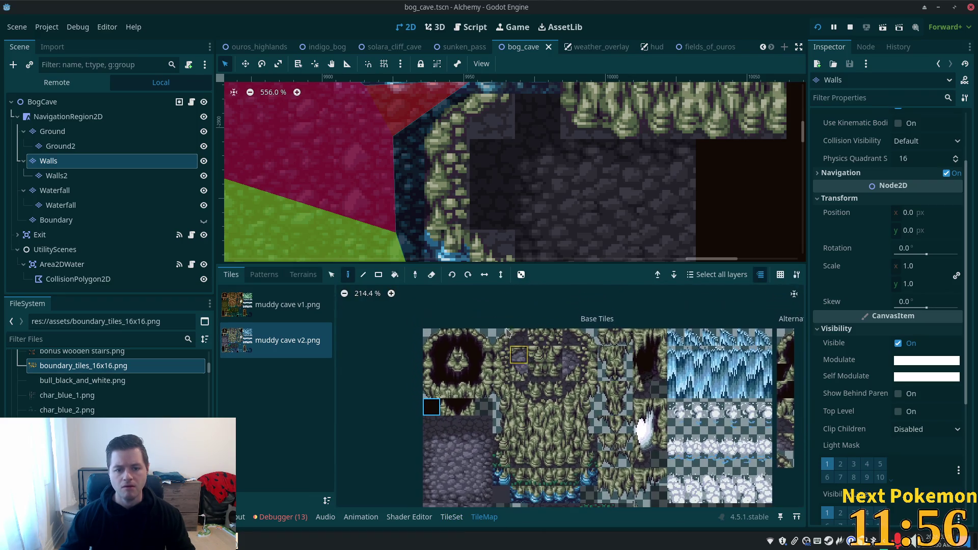
{"action": "left_click", "coordinate": [331, 274]}
{"action": "left_click", "coordinate": [462, 148]}
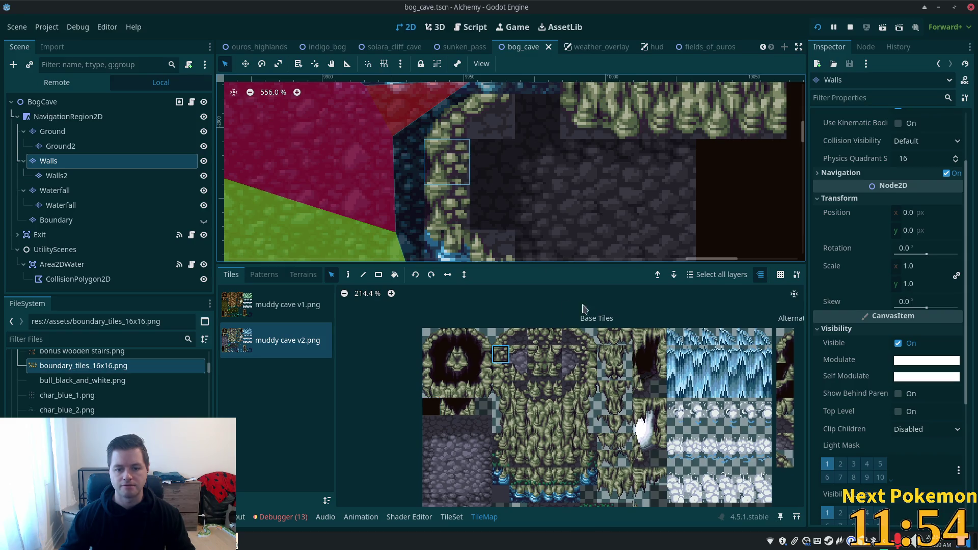
{"action": "left_click", "coordinate": [451, 517]}
{"action": "left_click", "coordinate": [565, 332]}
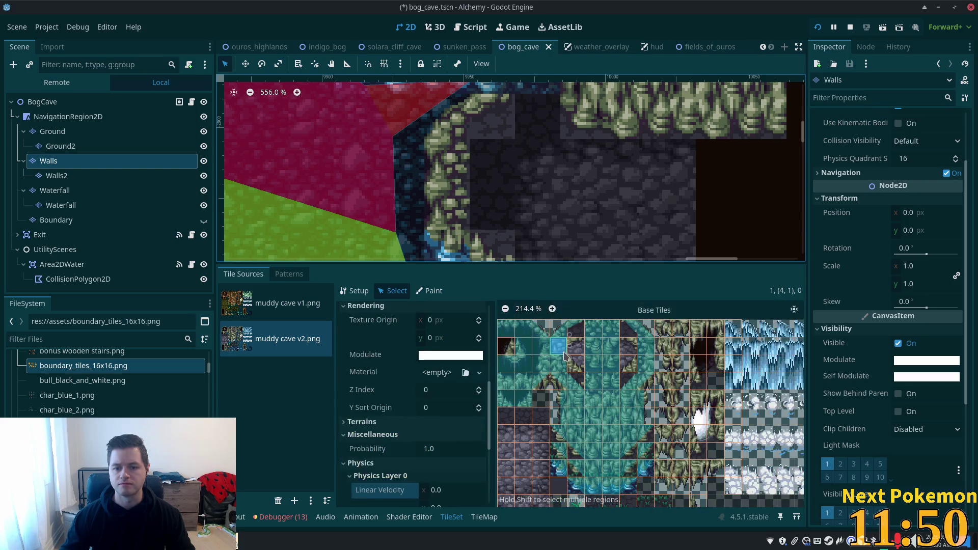
- Create an alternative tile from the wall tile beside the first one in the muddy cave v2 atlas
{"action": "right_click", "coordinate": [570, 359]}
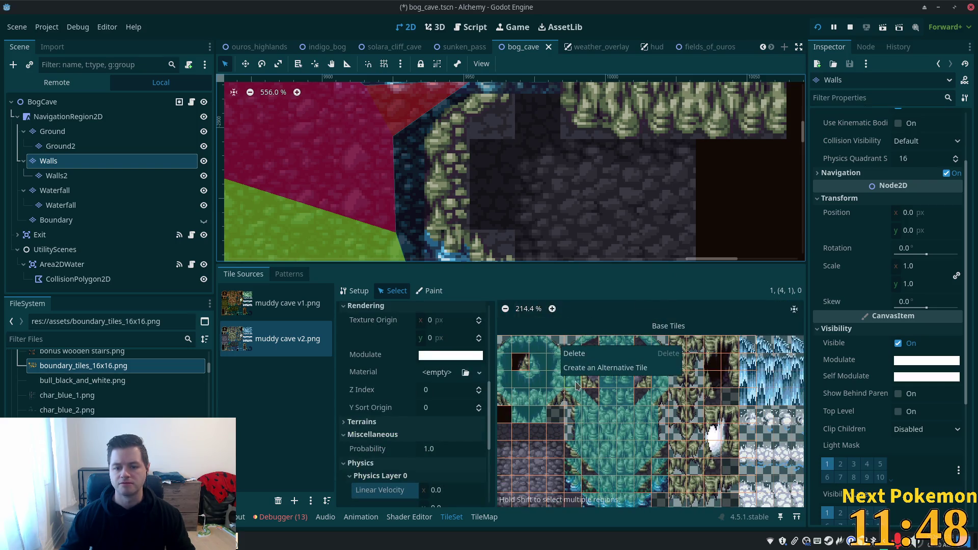
{"action": "left_click", "coordinate": [585, 378]}
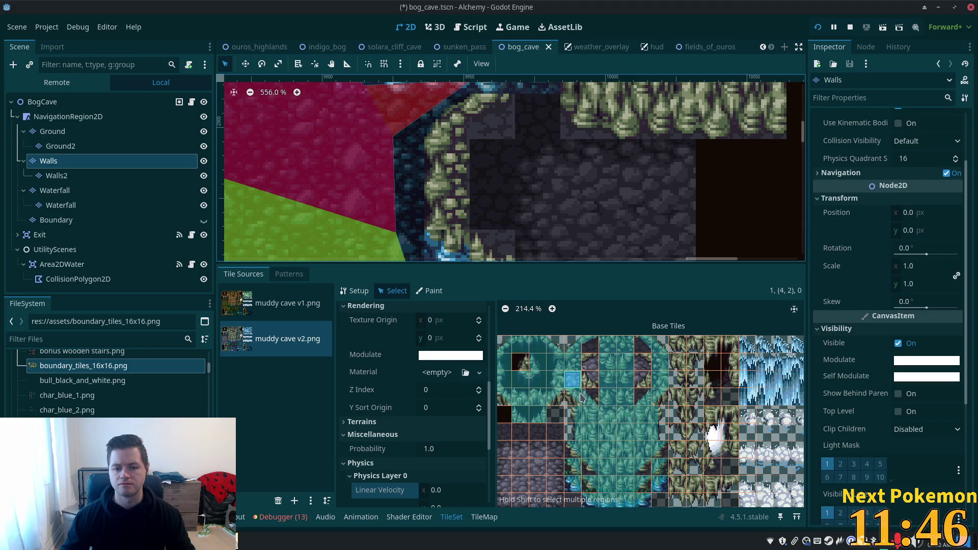
{"action": "right_click", "coordinate": [583, 398]}
{"action": "left_click", "coordinate": [601, 399]}
{"action": "scroll", "coordinate": [739, 366], "scroll_direction": "right", "scroll_amount": 3}
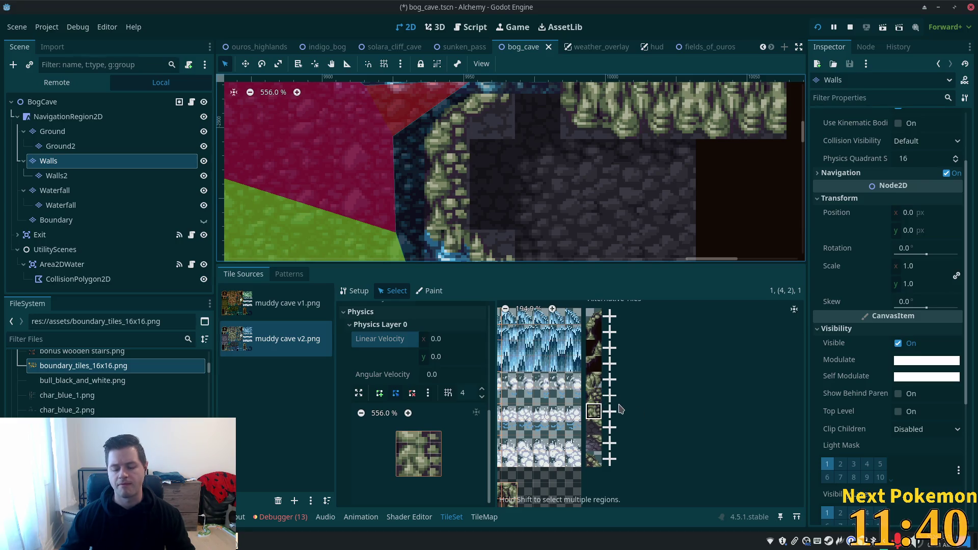
{"action": "left_click", "coordinate": [594, 399]}
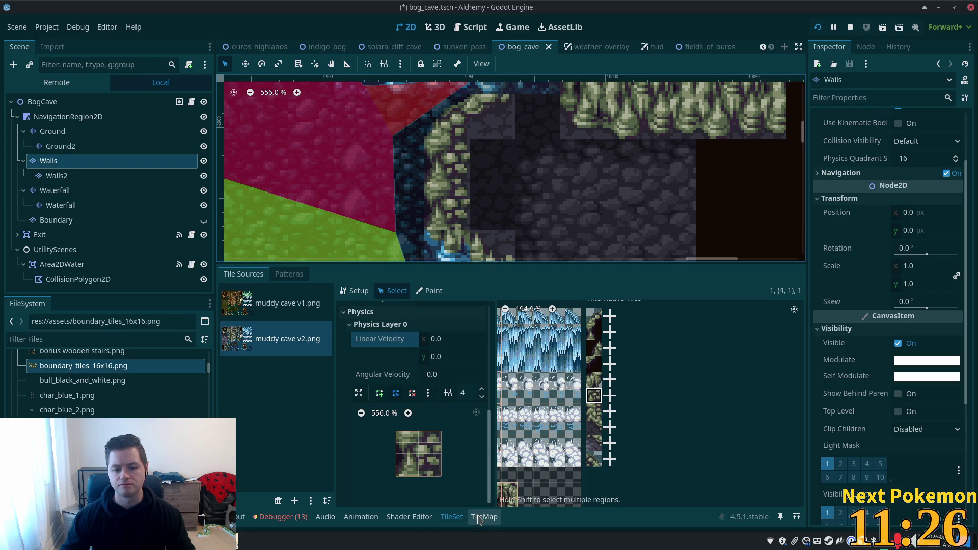
- Select the new alternative wall tile at (4, 1) and return to the tile map painting panel
{"action": "scroll", "coordinate": [533, 445], "scroll_direction": "left", "scroll_amount": 5}
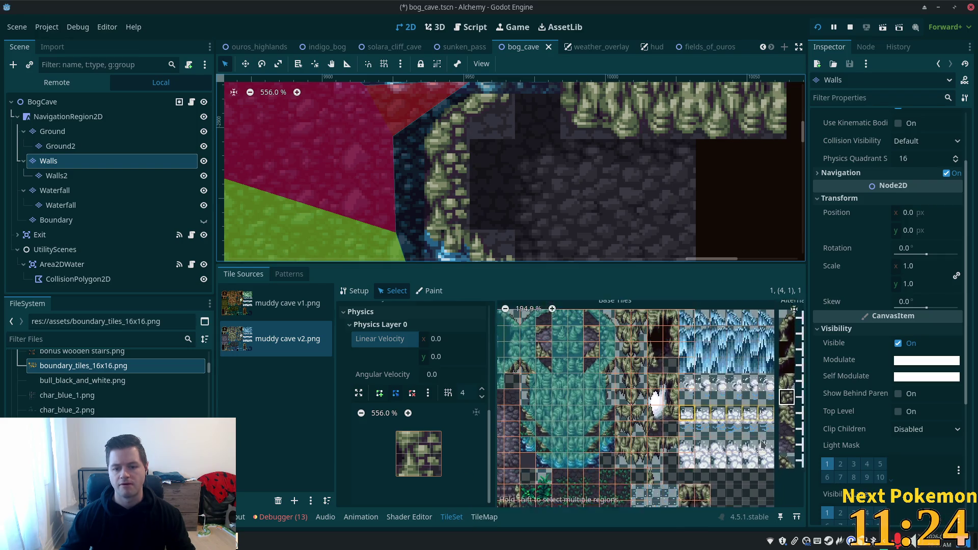
{"action": "scroll", "coordinate": [561, 397], "scroll_direction": "up", "scroll_amount": 2}
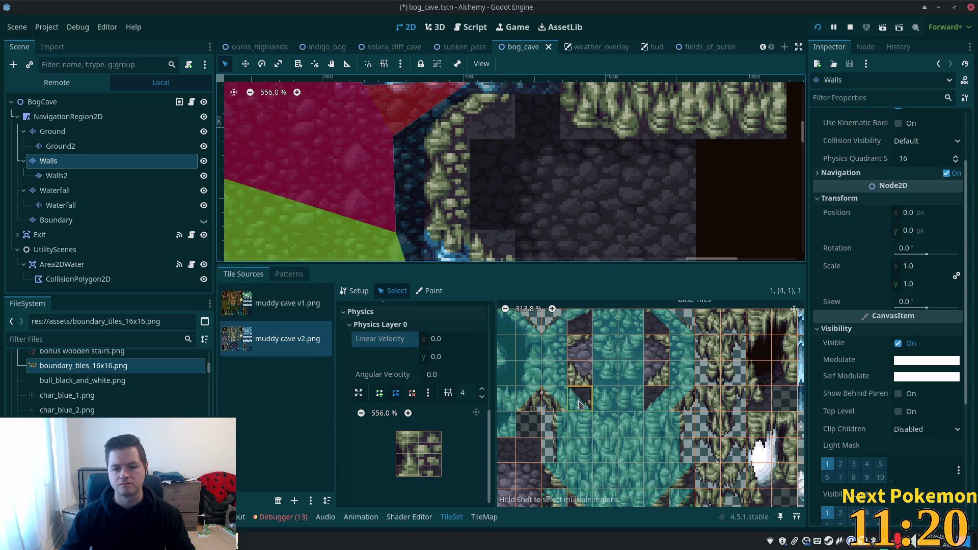
{"action": "right_click", "coordinate": [581, 405]}
{"action": "key", "text": "Escape"}
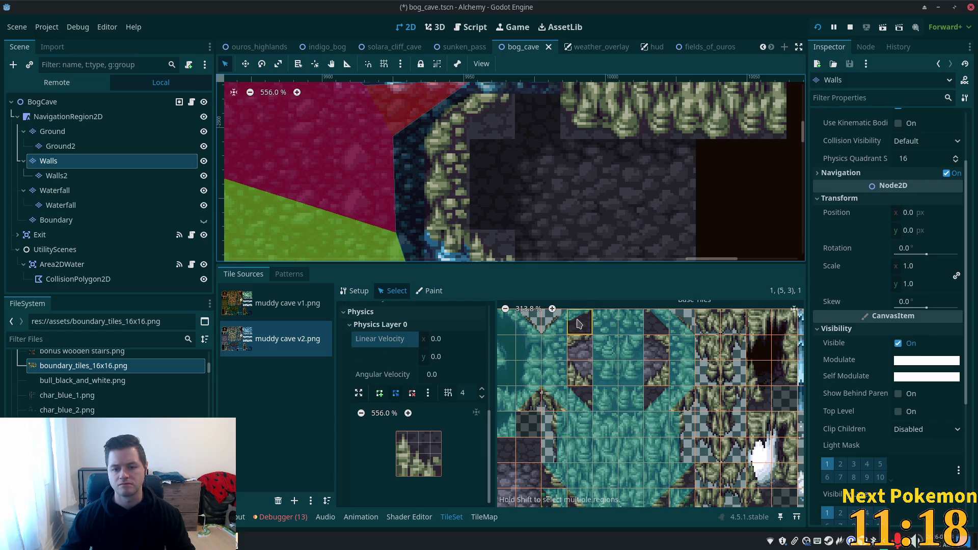
{"action": "right_click", "coordinate": [579, 324]}
{"action": "key", "text": "Escape"}
{"action": "scroll", "coordinate": [656, 389], "scroll_direction": "down", "scroll_amount": 2}
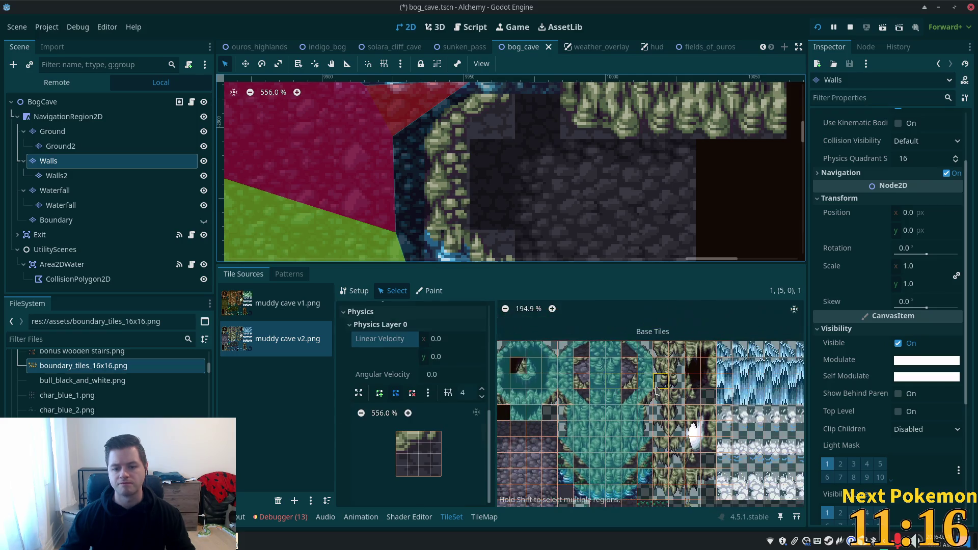
{"action": "scroll", "coordinate": [656, 389], "scroll_direction": "right", "scroll_amount": 5}
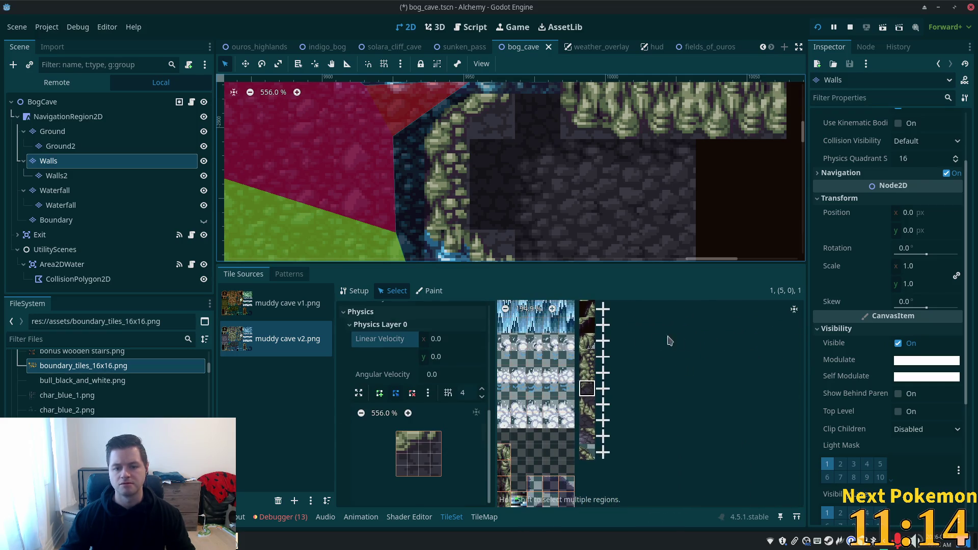
{"action": "left_click", "coordinate": [587, 358]}
{"action": "left_click", "coordinate": [488, 517]}
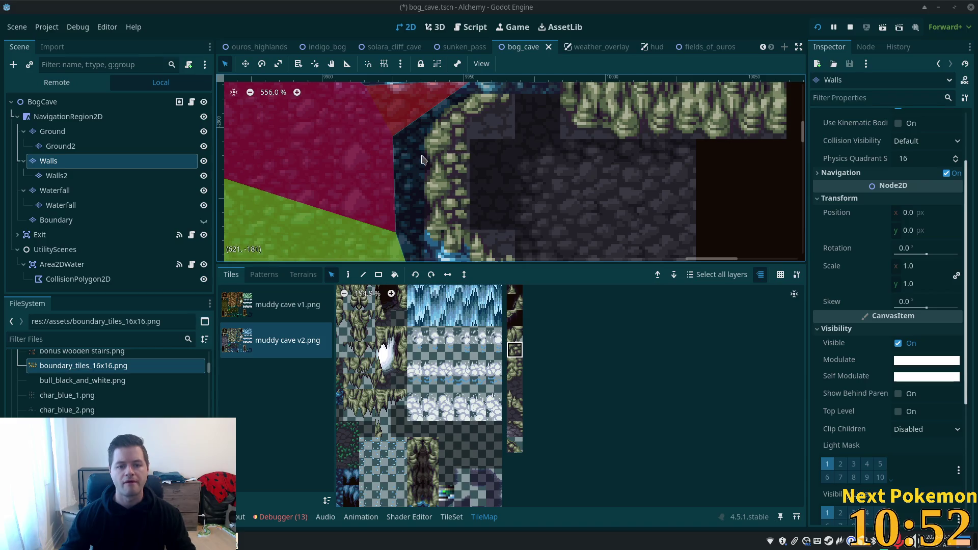
- Paint two alternative muddy cave v2 wall tiles onto the bog cave map and save the scene
{"action": "key", "text": "d"}
{"action": "left_click", "coordinate": [461, 164]}
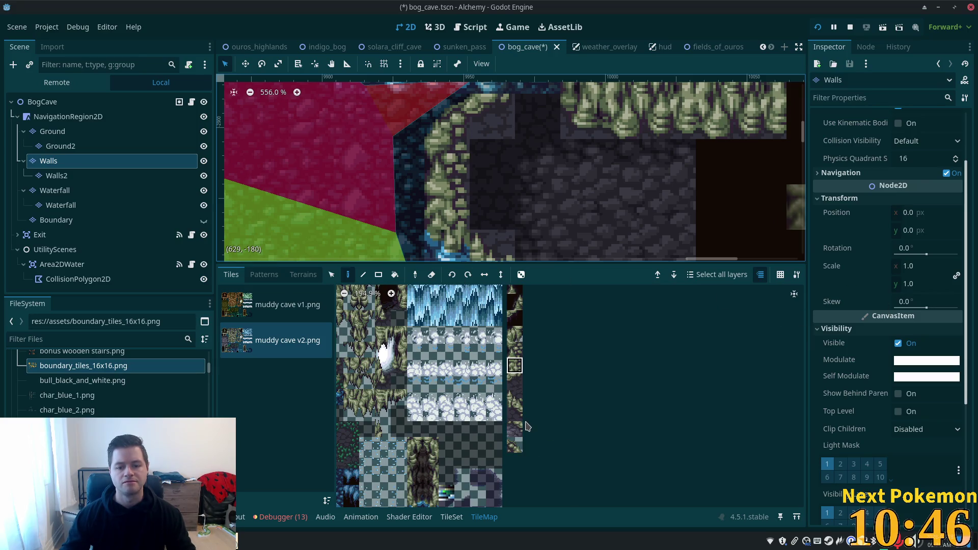
{"action": "left_click", "coordinate": [514, 381]}
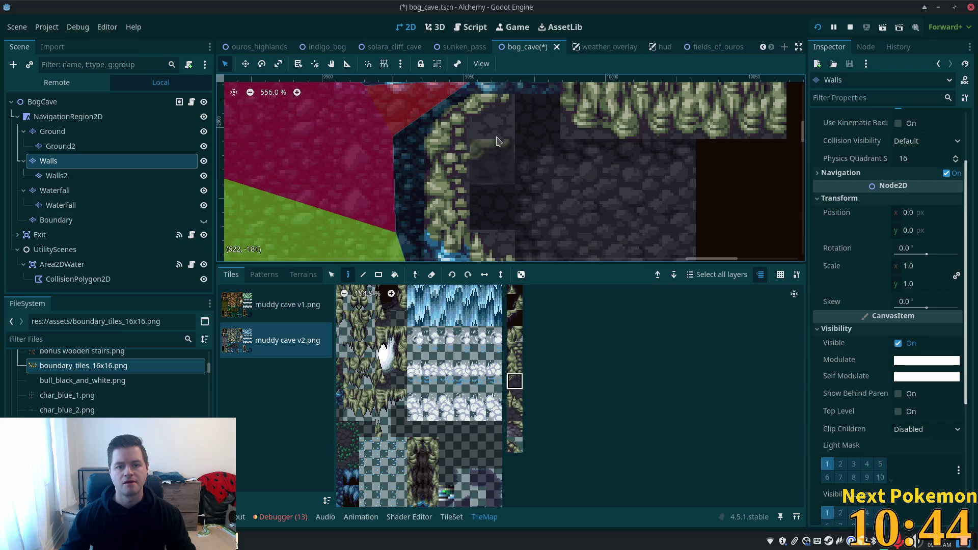
{"action": "left_click", "coordinate": [514, 403]}
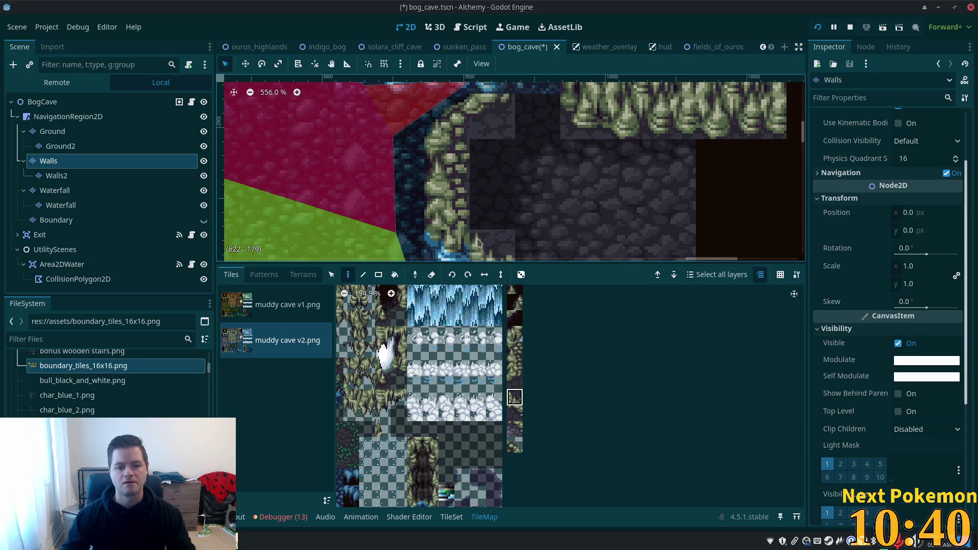
{"action": "key", "text": "ctrl+s"}
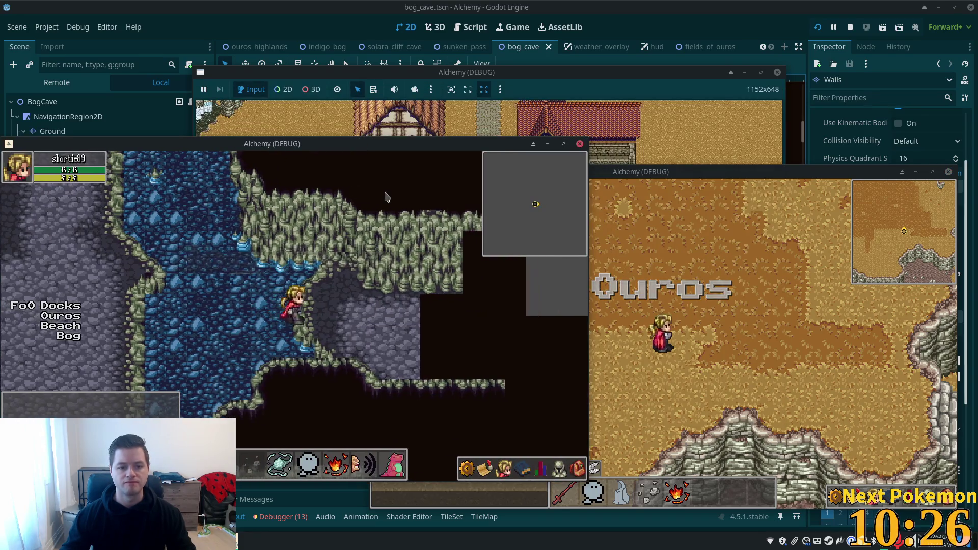
- Walk the character left, up, right and down through the cave ledges, then return to the editor
{"action": "key", "text": "Left"}
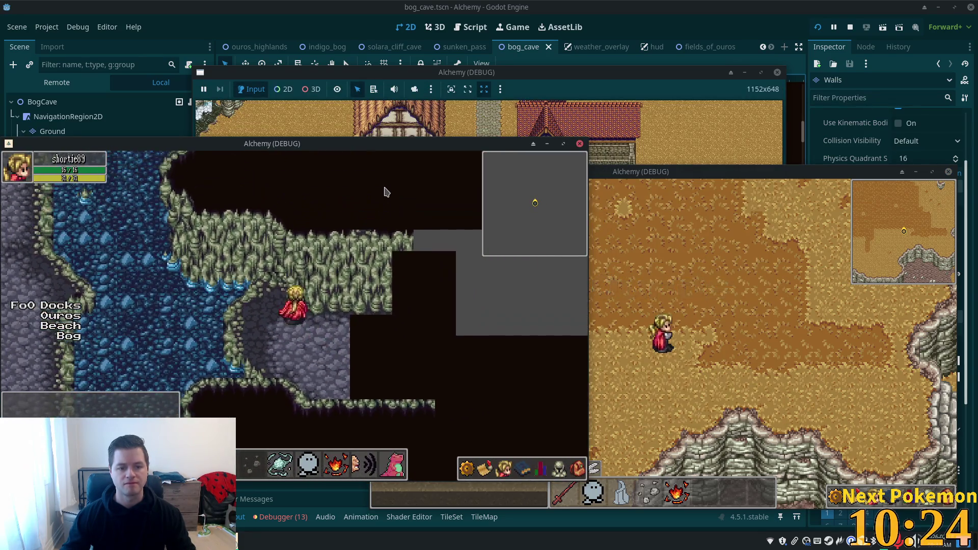
{"action": "key", "text": "Up"}
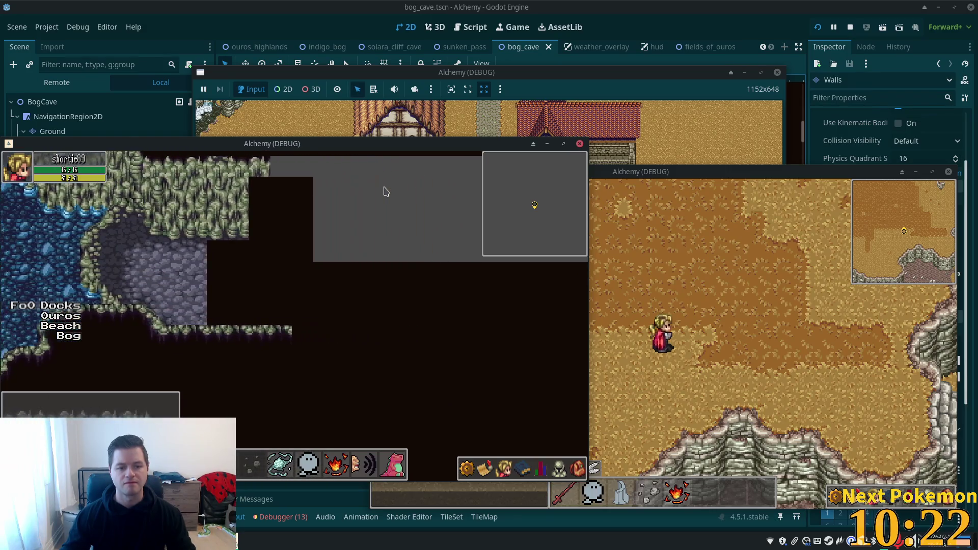
{"action": "key", "text": "Left"}
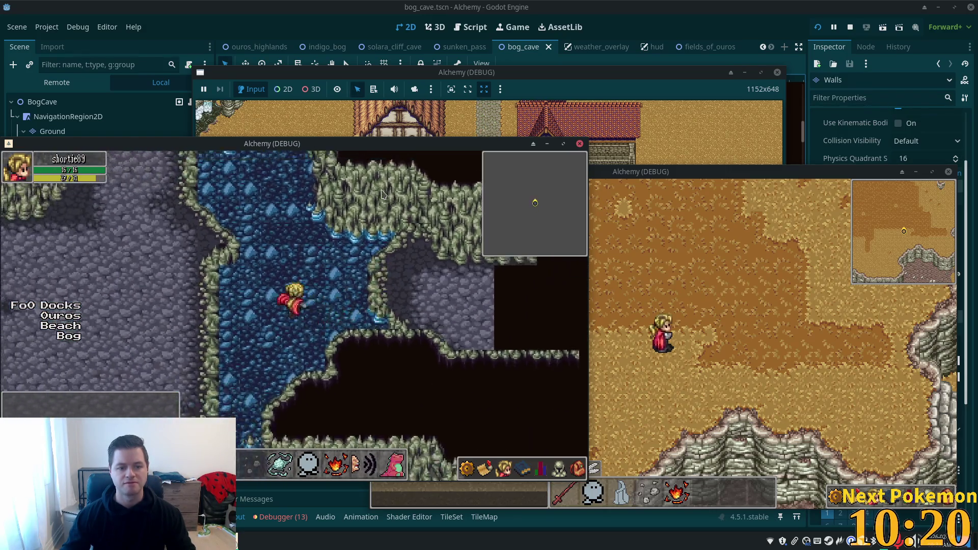
{"action": "key", "text": "Right"}
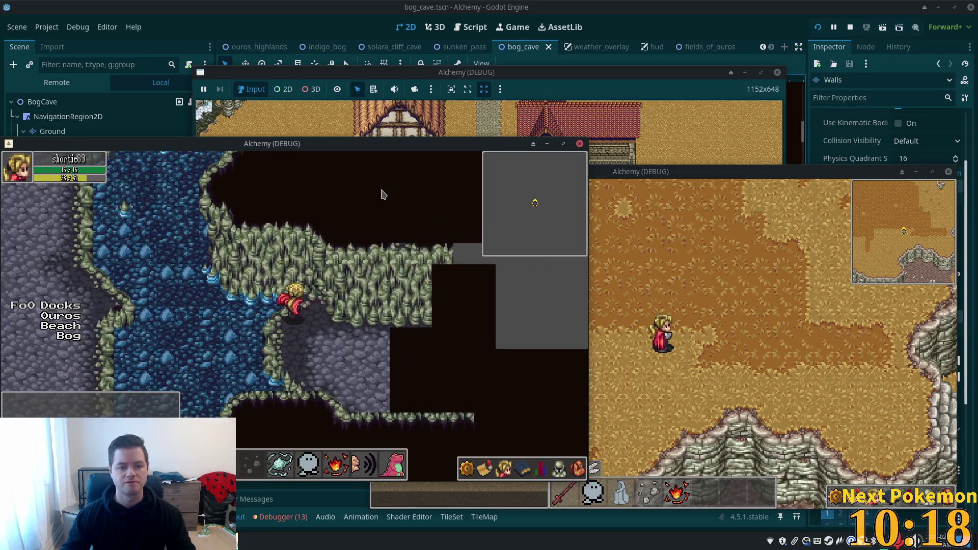
{"action": "key", "text": "Left"}
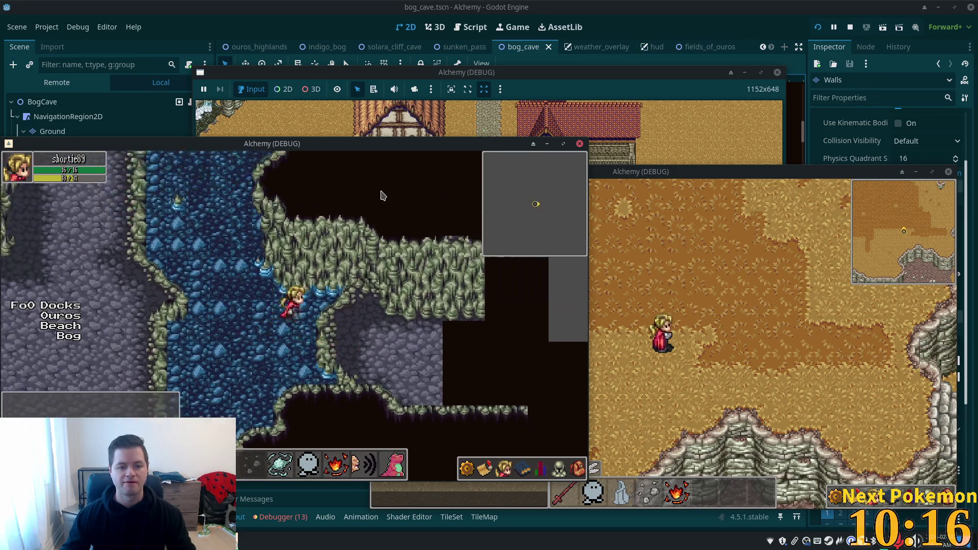
{"action": "key", "text": "Up"}
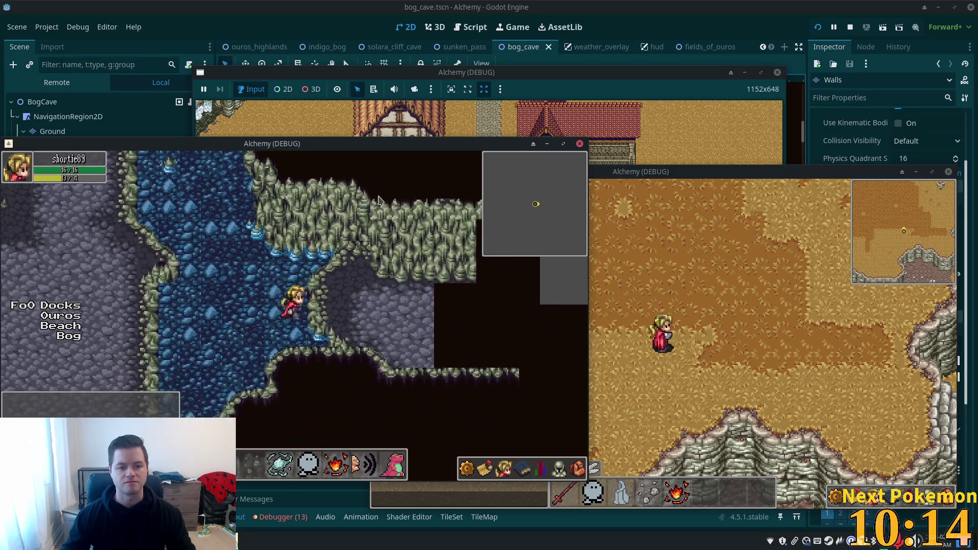
{"action": "key", "text": "Down"}
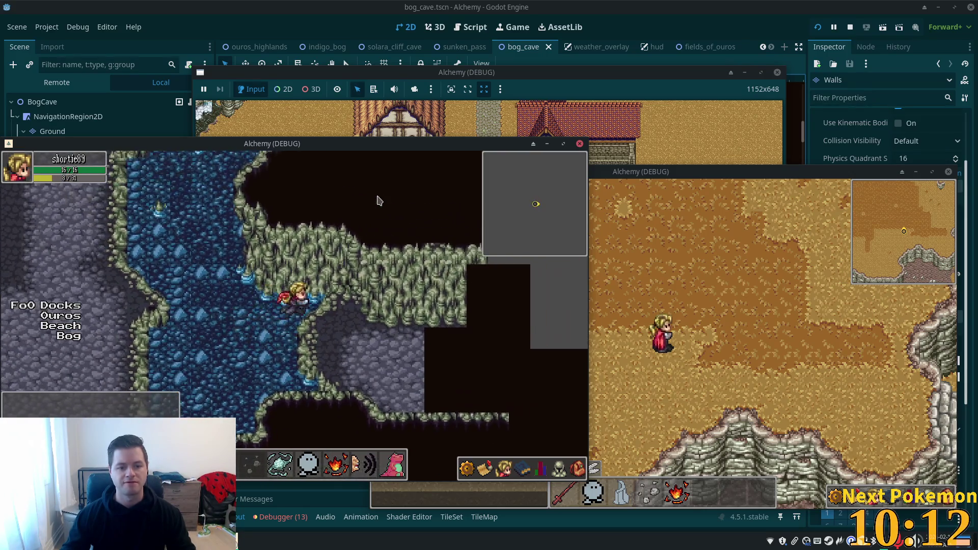
{"action": "left_click", "coordinate": [634, 5]}
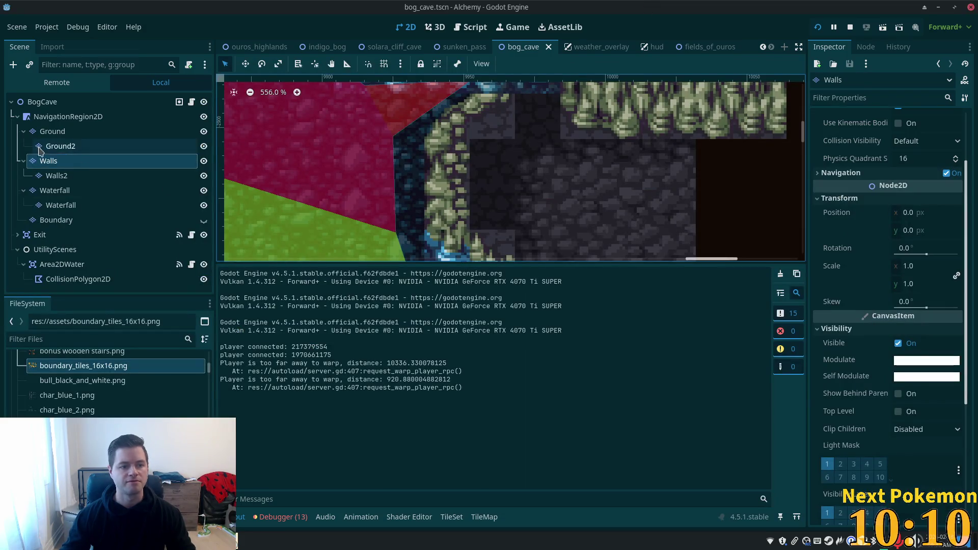
- Select the Walls2 layer to view its cave tile atlas, then move on to the Walls layer
{"action": "left_click", "coordinate": [56, 175]}
{"action": "left_click", "coordinate": [509, 125]}
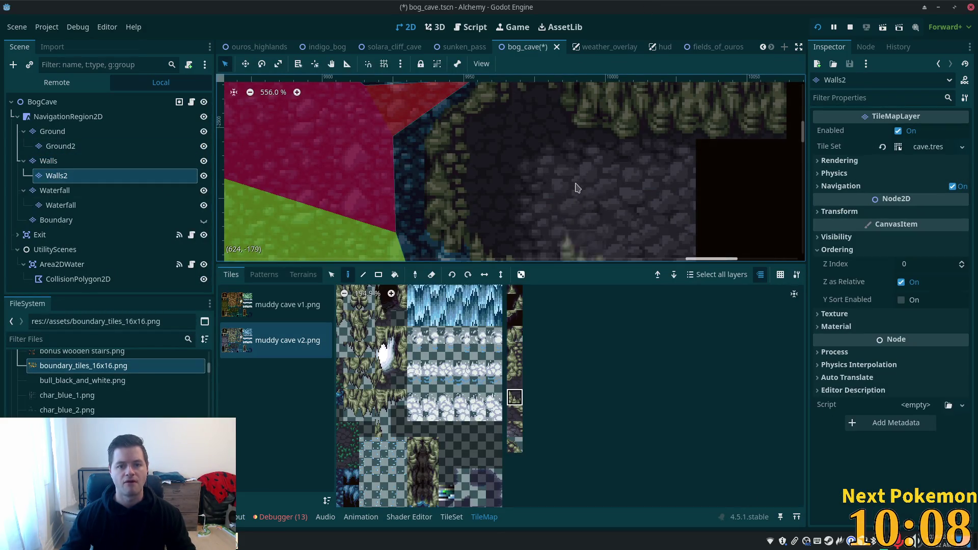
{"action": "scroll", "coordinate": [505, 135], "scroll_direction": "up", "scroll_amount": 1}
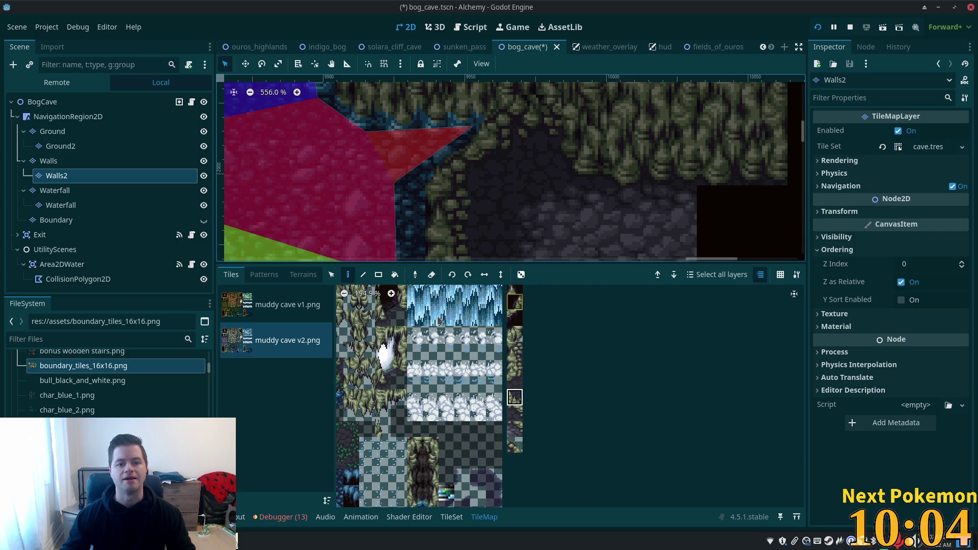
{"action": "left_click", "coordinate": [50, 161]}
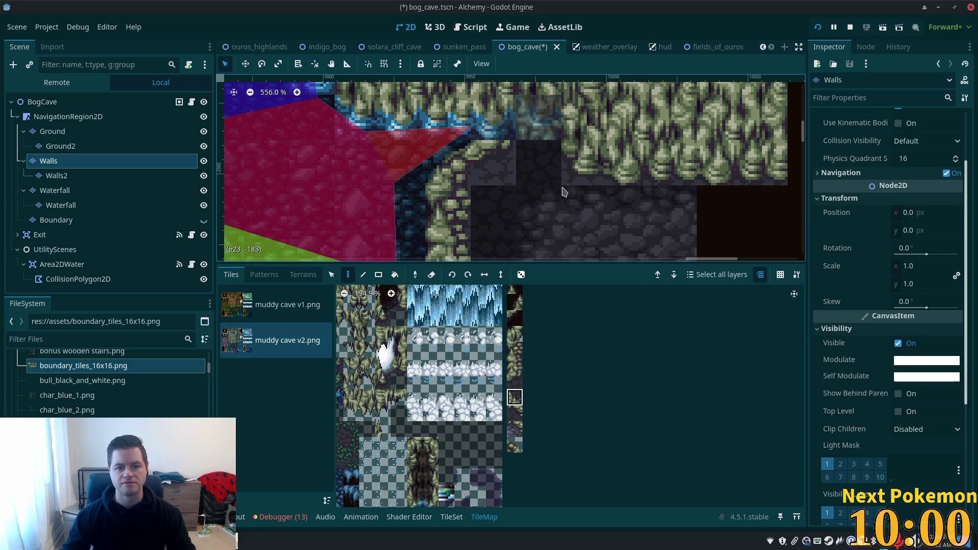
- Select the Walls layer with the Select tool and re-centre the muddy cave v2 atlas view
{"action": "left_click", "coordinate": [46, 104]}
{"action": "left_click", "coordinate": [48, 148]}
{"action": "left_click", "coordinate": [49, 162]}
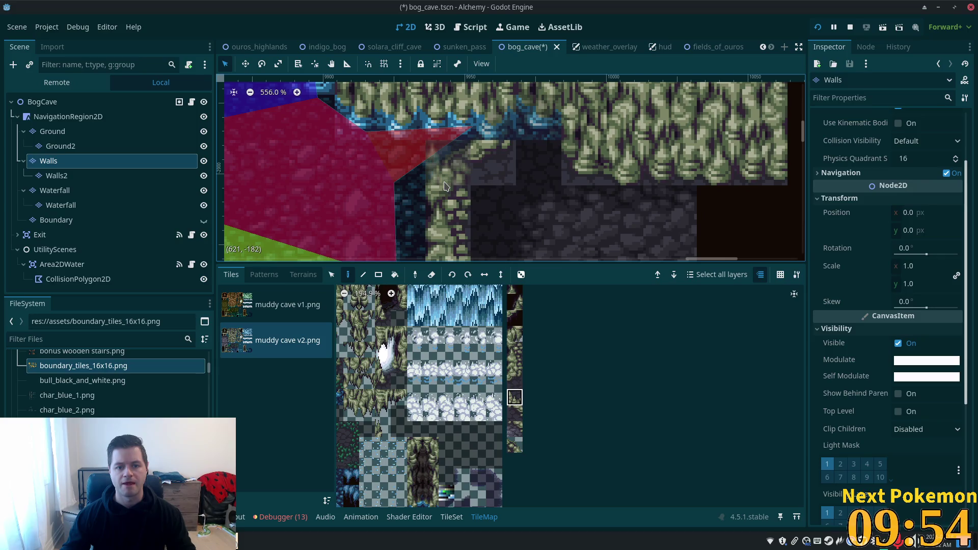
{"action": "left_click", "coordinate": [334, 275]}
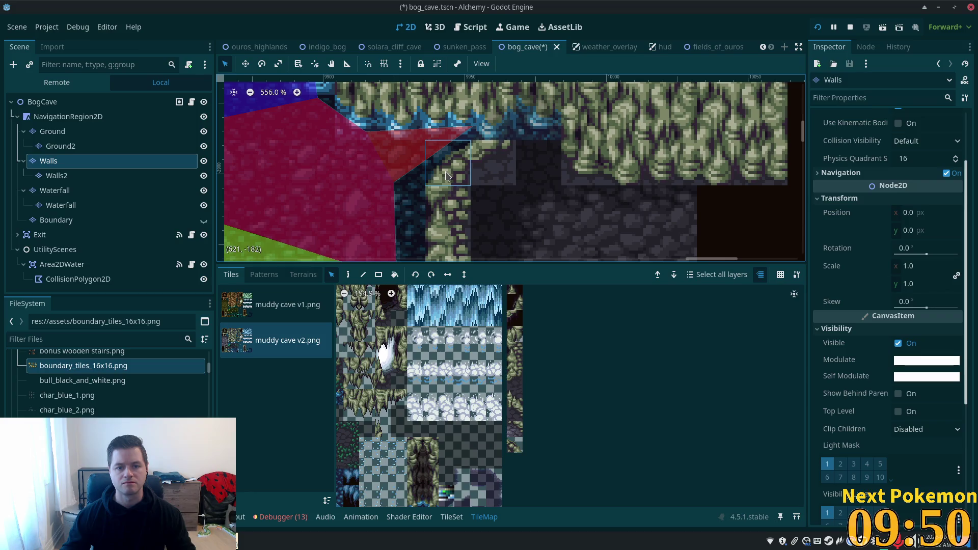
{"action": "left_click", "coordinate": [794, 294]}
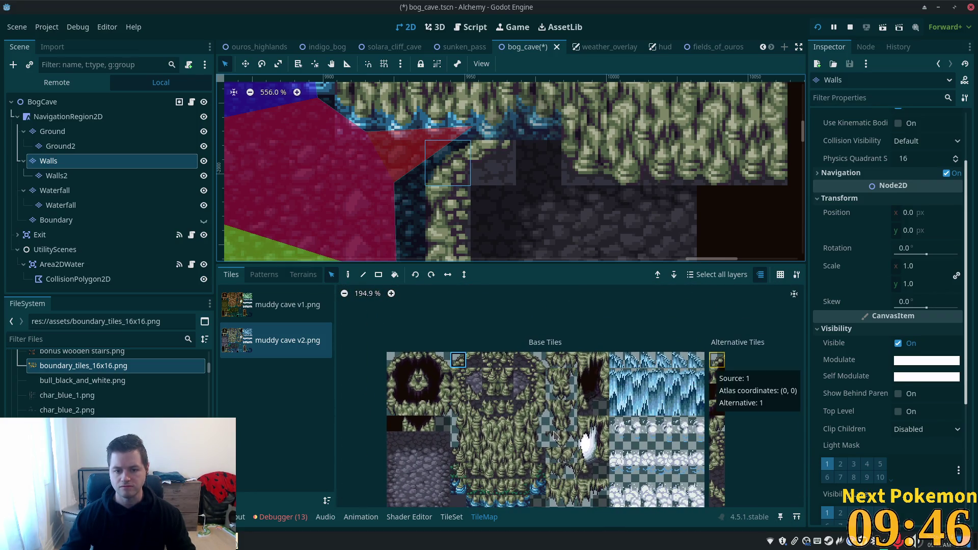
{"action": "left_click_drag", "start_coordinate": [503, 426], "coordinate": [509, 393]}
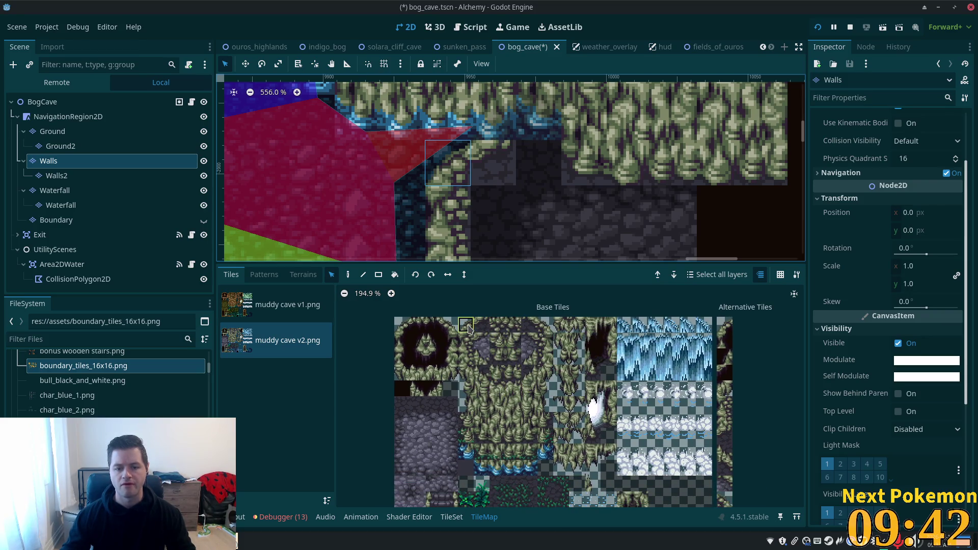
{"action": "left_click_drag", "start_coordinate": [468, 329], "coordinate": [467, 330]}
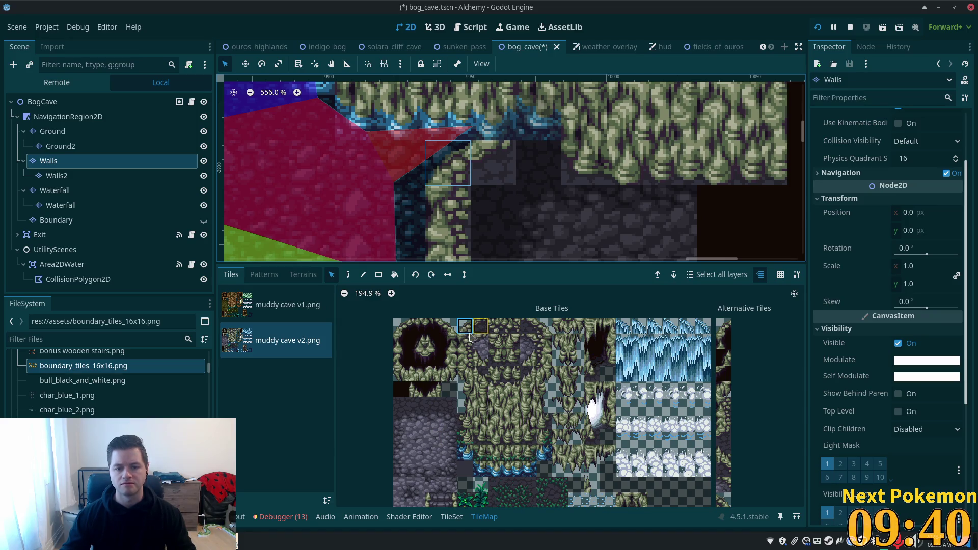
- Inspect atlas tile (4, 0) in the TileSet editor, then pick a wall tile with the Paint tool
{"action": "left_click", "coordinate": [452, 517]}
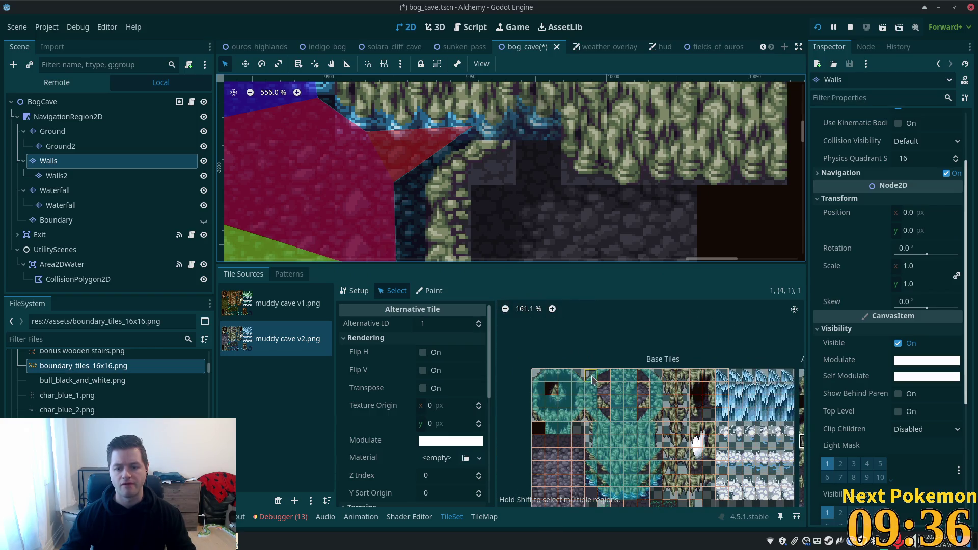
{"action": "left_click", "coordinate": [618, 387]}
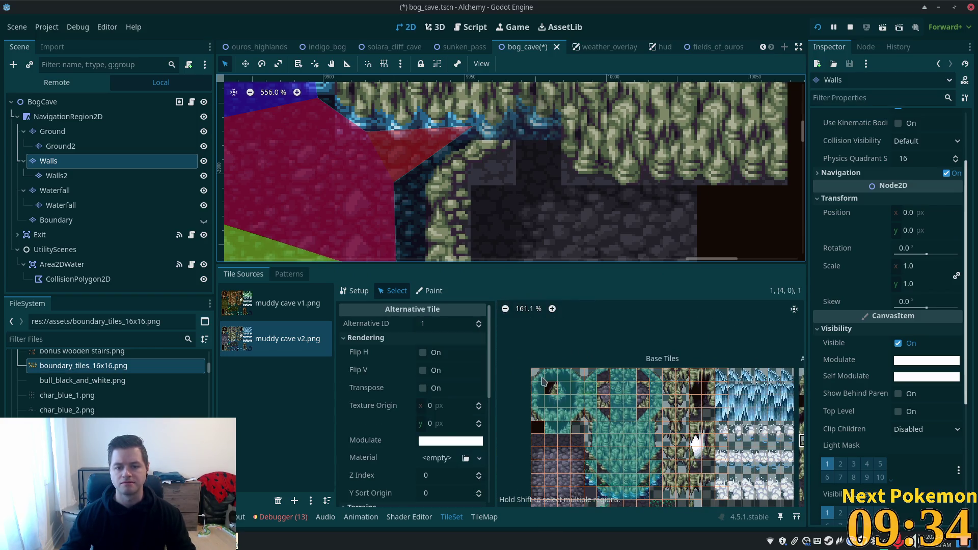
{"action": "scroll", "coordinate": [605, 421], "scroll_direction": "down", "scroll_amount": 3}
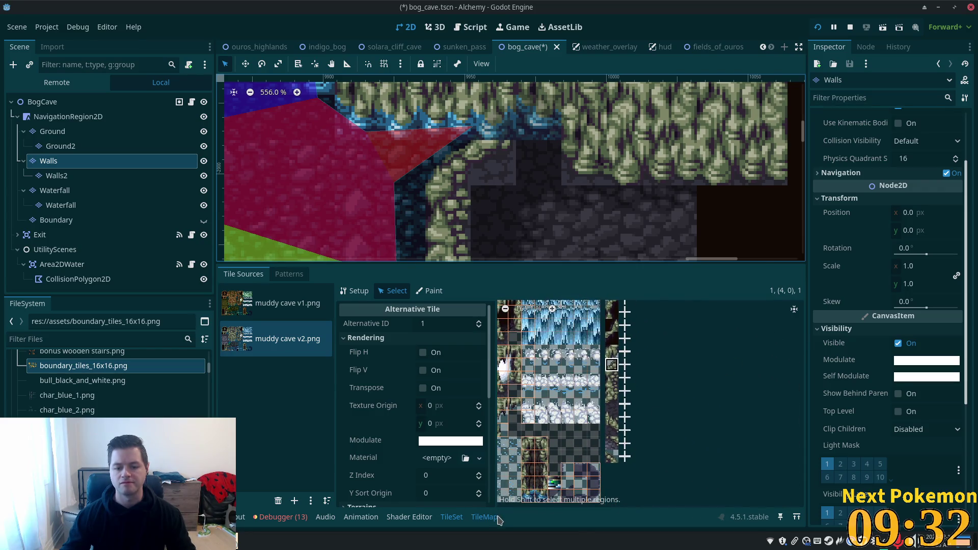
{"action": "left_click", "coordinate": [484, 517]}
{"action": "scroll", "coordinate": [670, 405], "scroll_direction": "up", "scroll_amount": 1}
{"action": "scroll", "coordinate": [606, 365], "scroll_direction": "up", "scroll_amount": 1}
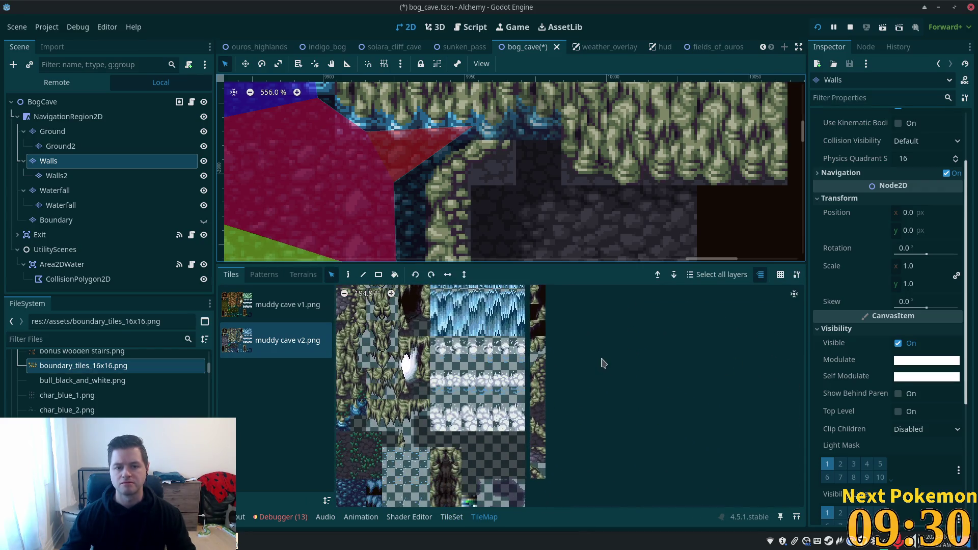
{"action": "left_click", "coordinate": [538, 360]}
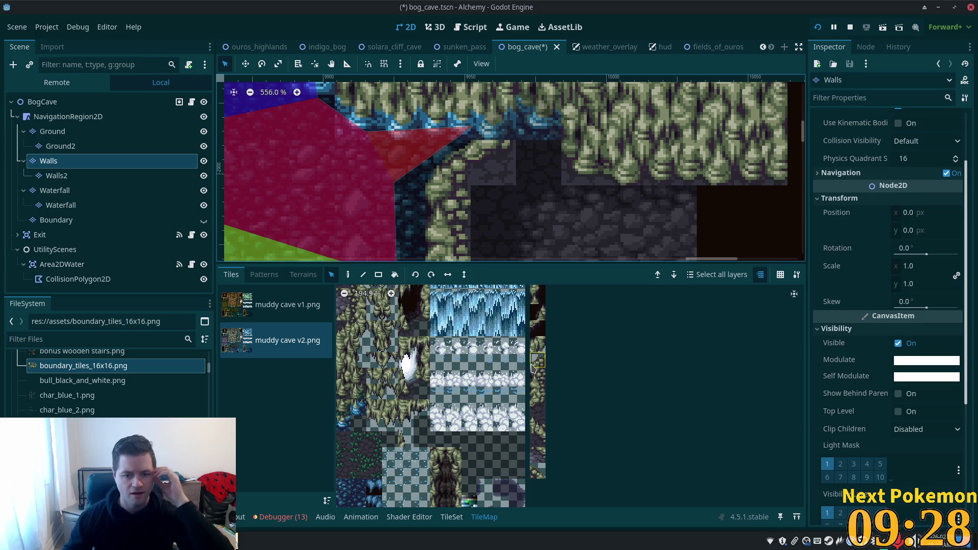
{"action": "left_click", "coordinate": [348, 275]}
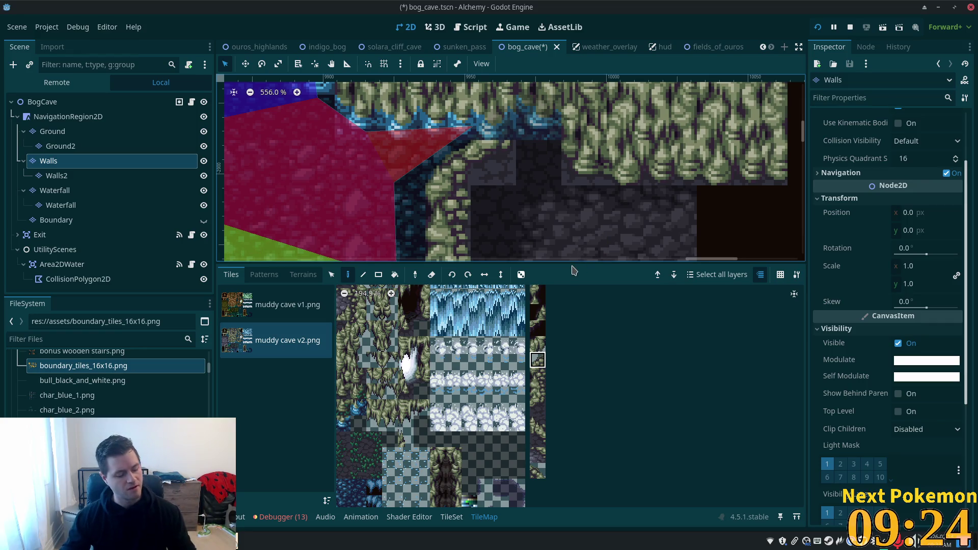
- Save the scene and fill a rectangle of stone floor eastward at the cave's eastern edge
{"action": "key", "text": "ctrl+s"}
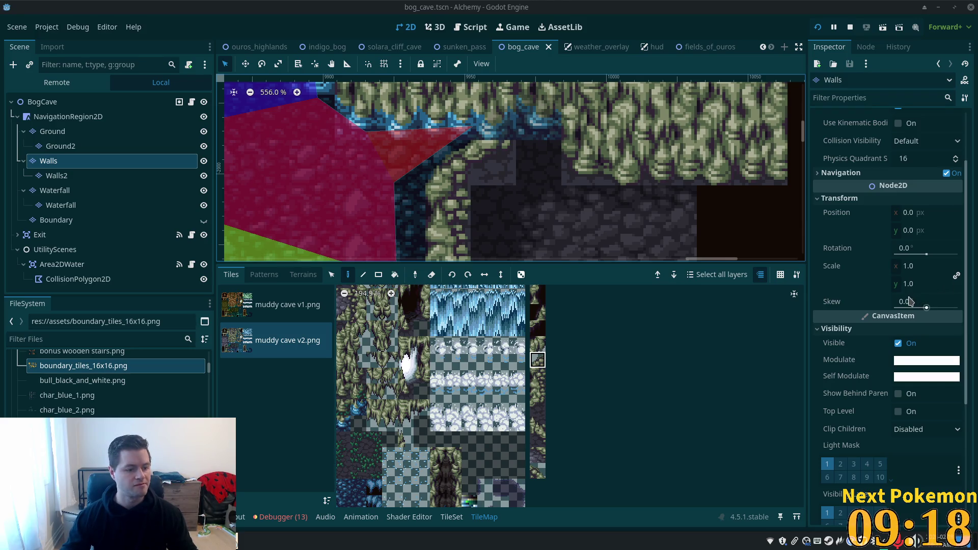
{"action": "scroll", "coordinate": [509, 166], "scroll_direction": "down", "scroll_amount": 4}
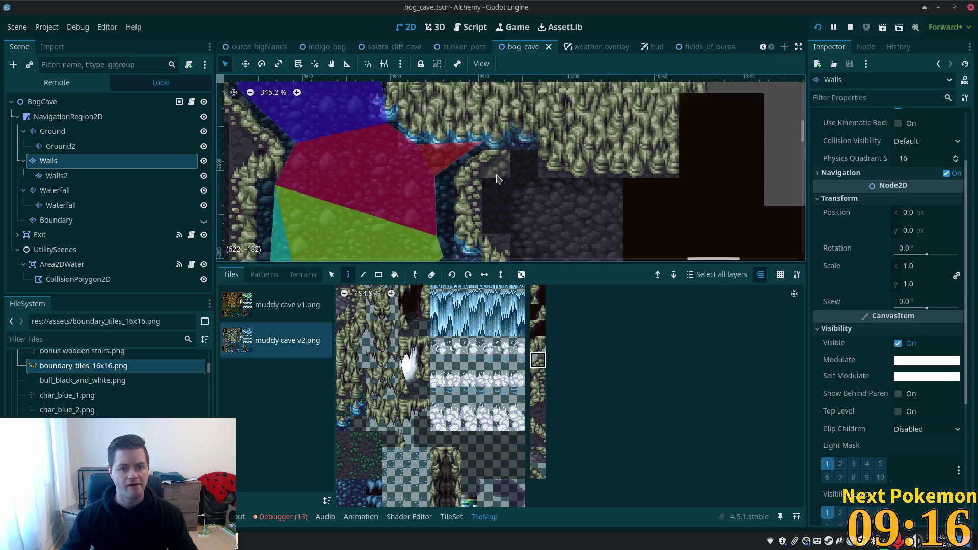
{"action": "scroll", "coordinate": [700, 240], "scroll_direction": "down", "scroll_amount": 4}
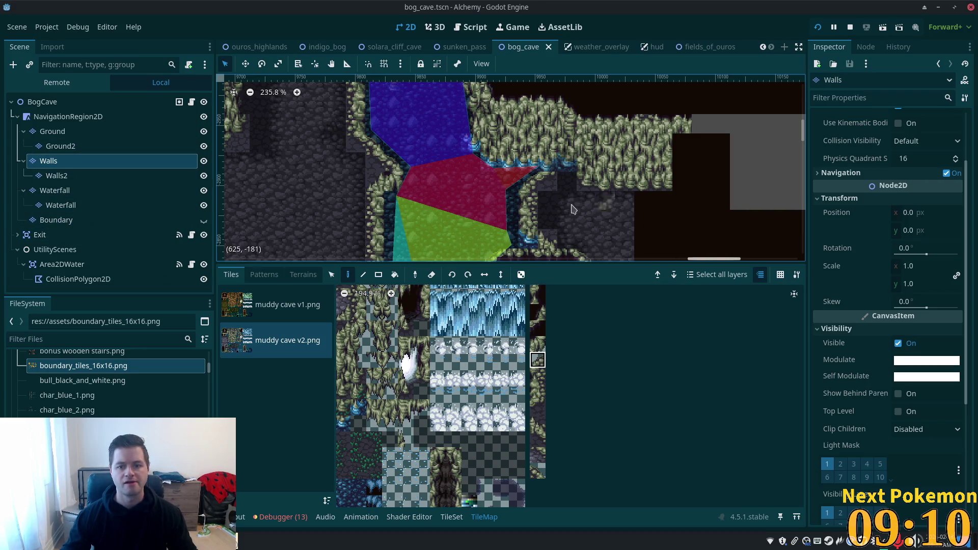
{"action": "left_click_drag", "start_coordinate": [645, 239], "coordinate": [432, 183]}
{"action": "left_click", "coordinate": [379, 275]}
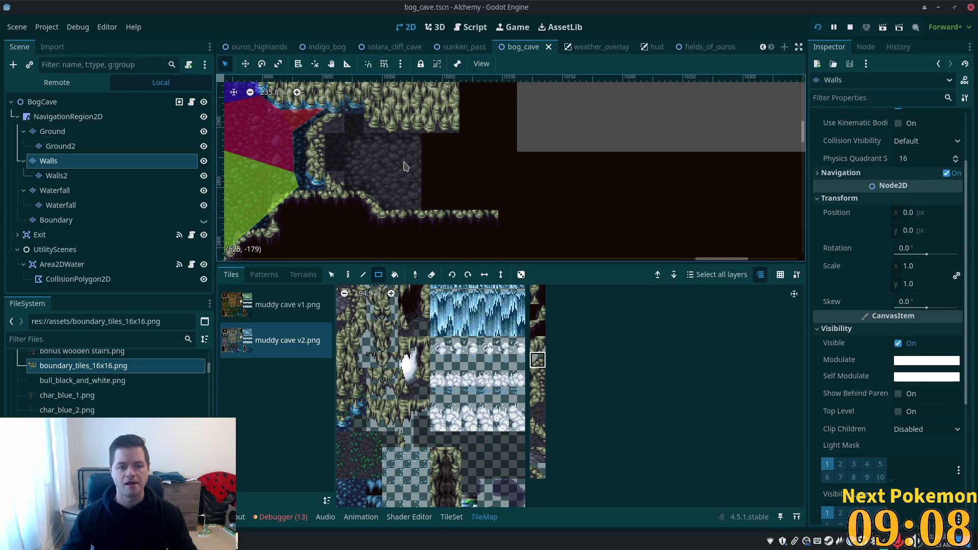
{"action": "left_click_drag", "start_coordinate": [423, 146], "coordinate": [503, 204]}
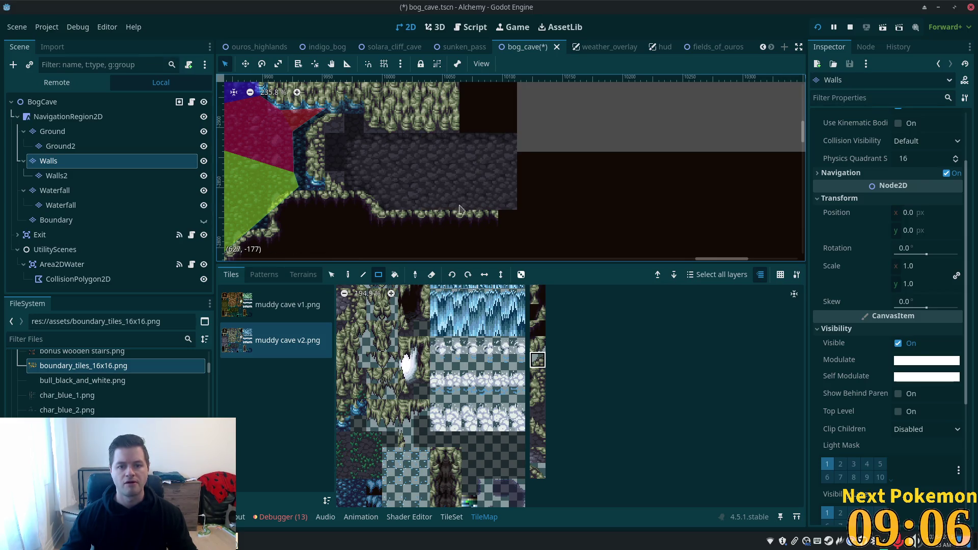
- Clear a 7x3 block of dark fill east of the extended floor
{"action": "left_click_drag", "start_coordinate": [561, 178], "coordinate": [488, 91]}
{"action": "scroll", "coordinate": [488, 153], "scroll_direction": "down", "scroll_amount": 3}
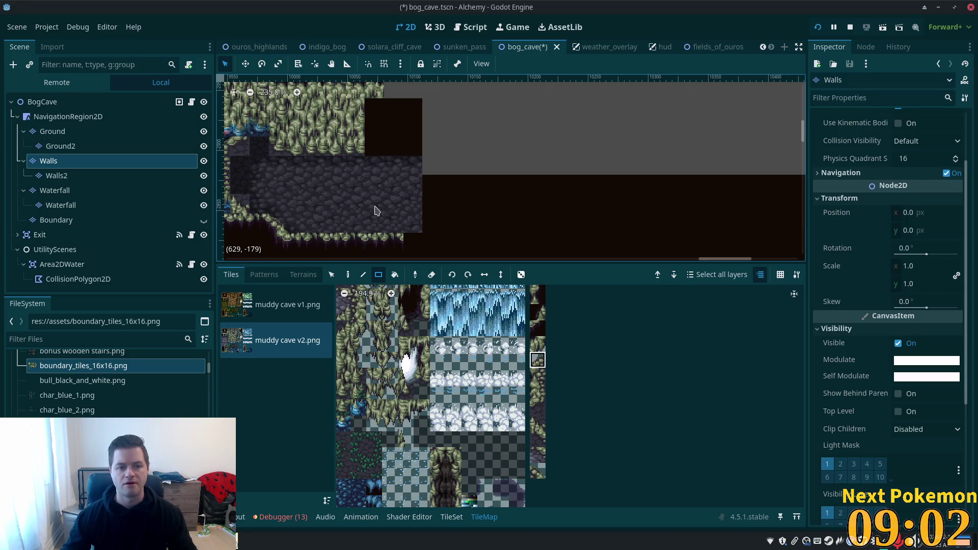
{"action": "scroll", "coordinate": [356, 207], "scroll_direction": "down", "scroll_amount": 4}
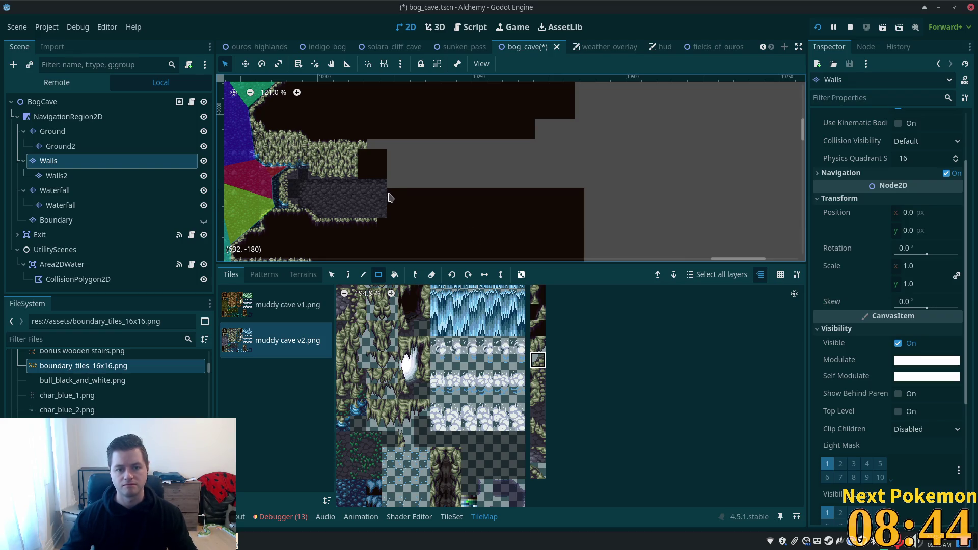
{"action": "mouse_move", "coordinate": [456, 213]}
{"action": "left_mouse_down"}
{"action": "mouse_move", "coordinate": [376, 191]}
{"action": "mouse_move", "coordinate": [377, 165]}
{"action": "mouse_move", "coordinate": [394, 171]}
{"action": "left_mouse_up"}
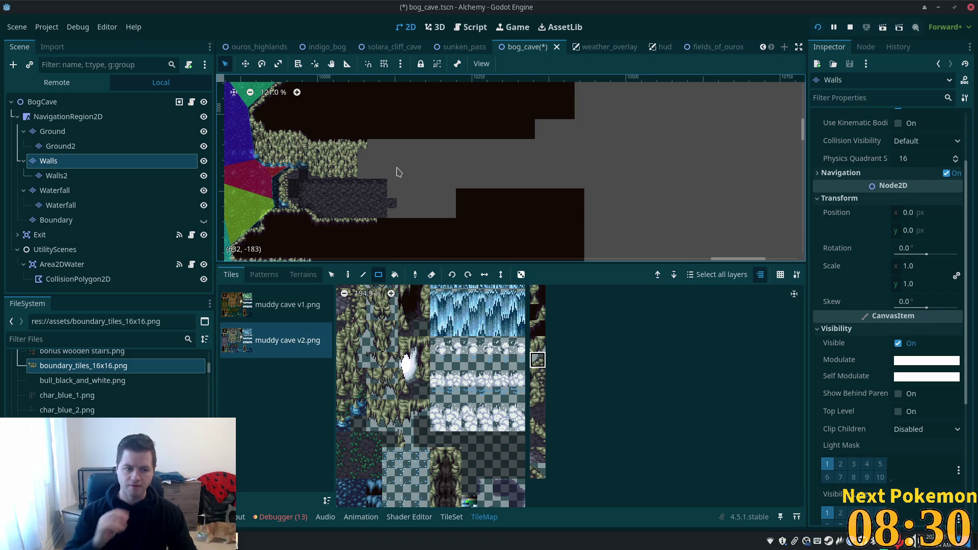
{"action": "scroll", "coordinate": [447, 170], "scroll_direction": "up", "scroll_amount": 1}
- Copy a block of upper wall cells and stamp it east of the existing wall
{"action": "mouse_move", "coordinate": [447, 170]}
{"action": "left_mouse_down"}
{"action": "mouse_move", "coordinate": [627, 163]}
{"action": "mouse_move", "coordinate": [606, 219]}
{"action": "mouse_move", "coordinate": [550, 224]}
{"action": "left_mouse_up"}
{"action": "scroll", "coordinate": [550, 225], "scroll_direction": "down", "scroll_amount": 1}
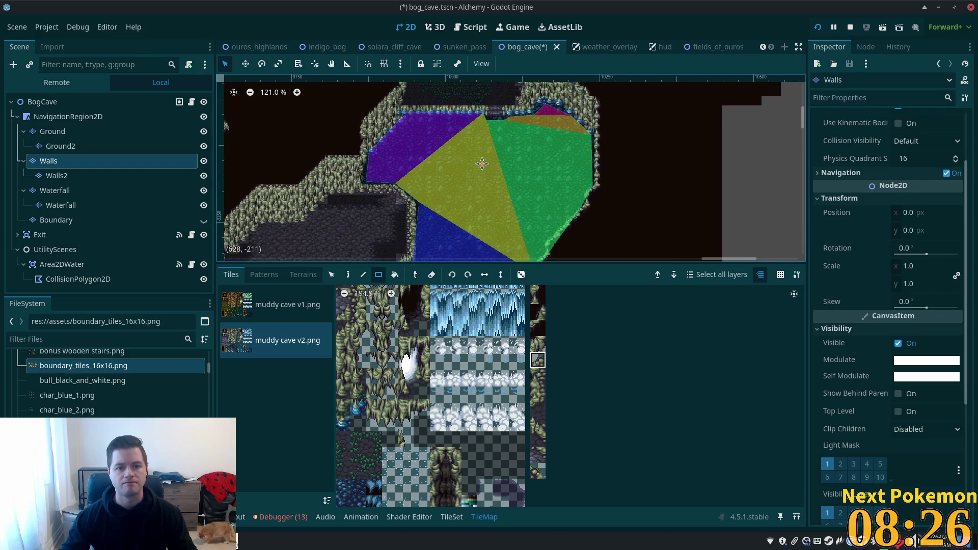
{"action": "scroll", "coordinate": [493, 194], "scroll_direction": "up", "scroll_amount": 2}
{"action": "scroll", "coordinate": [485, 203], "scroll_direction": "down", "scroll_amount": 4}
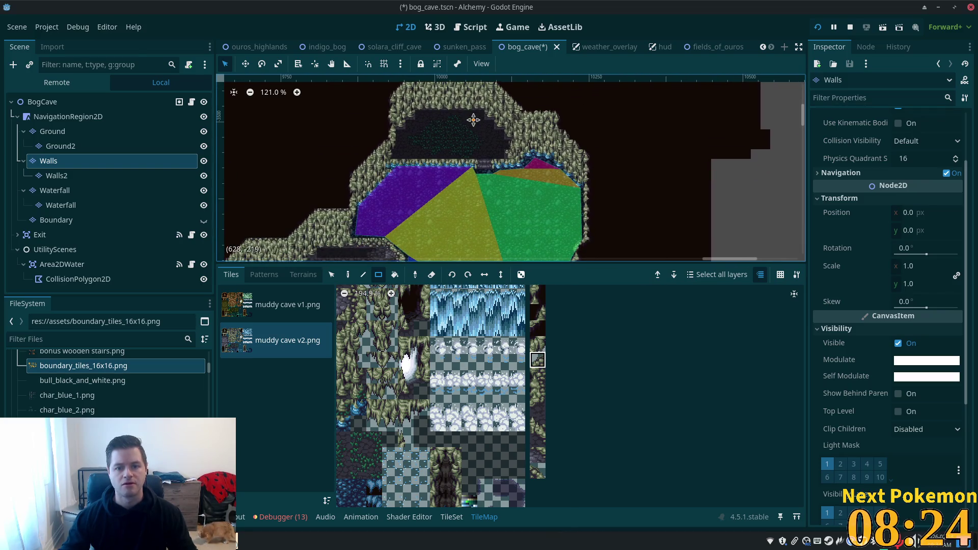
{"action": "scroll", "coordinate": [291, 109], "scroll_direction": "left", "scroll_amount": 10}
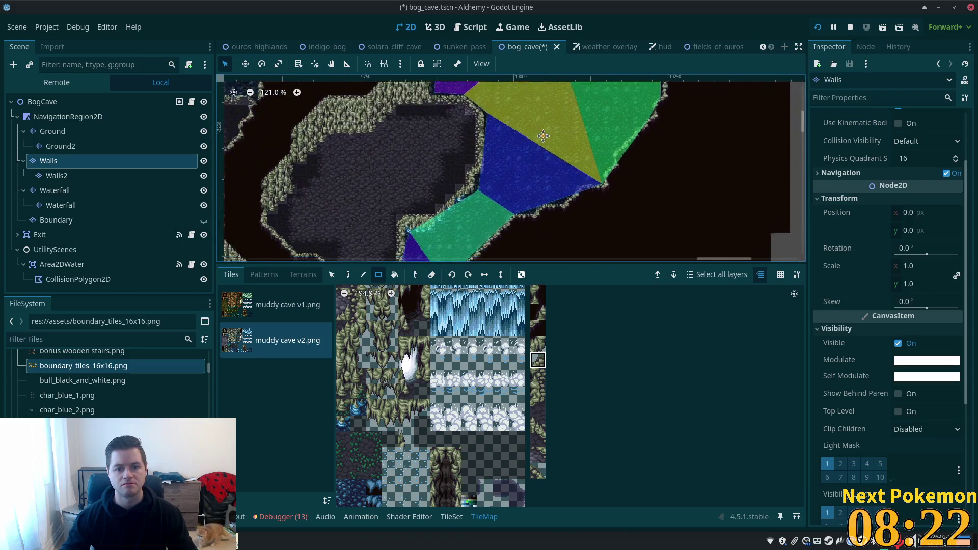
{"action": "scroll", "coordinate": [510, 133], "scroll_direction": "up", "scroll_amount": 3}
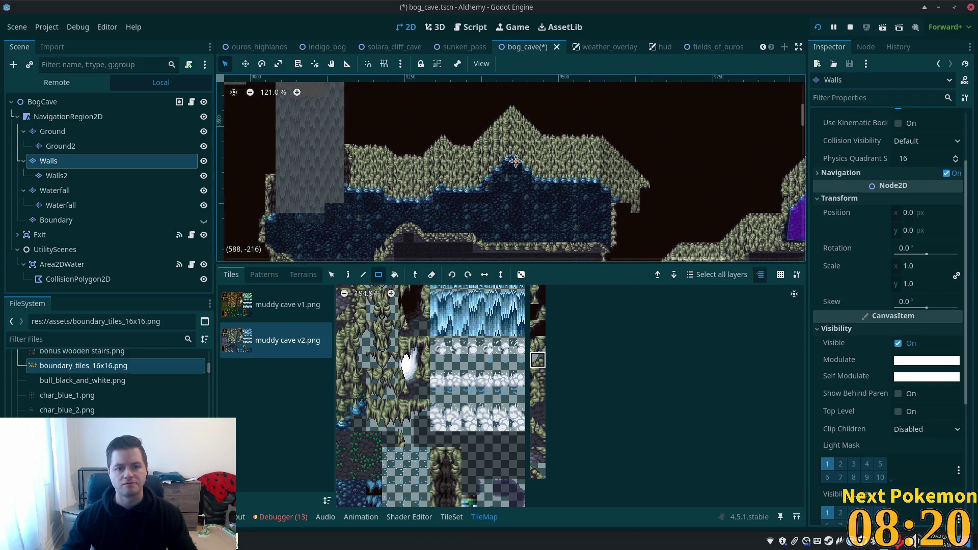
{"action": "left_click", "coordinate": [332, 274]}
{"action": "left_click_drag", "start_coordinate": [408, 123], "coordinate": [439, 223]}
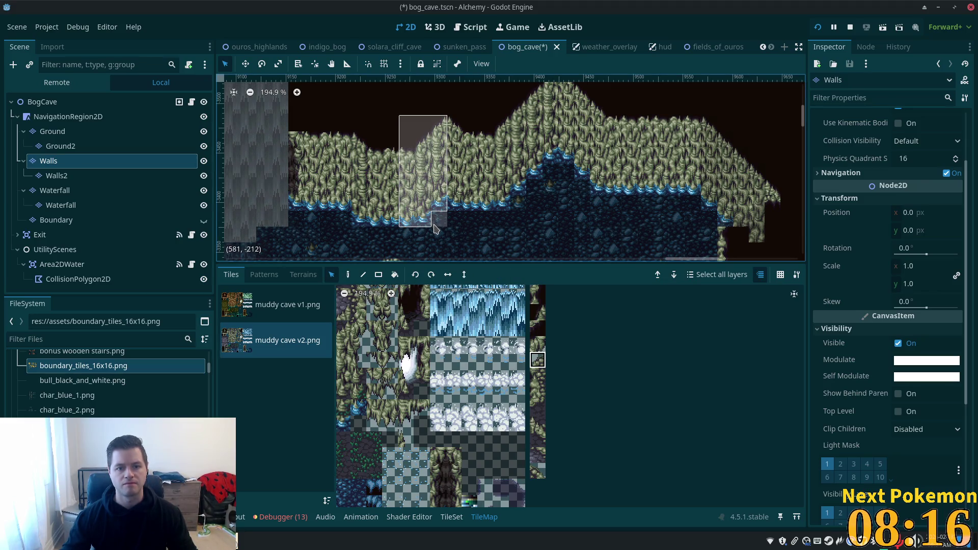
{"action": "left_click", "coordinate": [348, 274]}
{"action": "scroll", "coordinate": [708, 204], "scroll_direction": "right", "scroll_amount": 10}
{"action": "scroll", "coordinate": [708, 204], "scroll_direction": "up", "scroll_amount": 8}
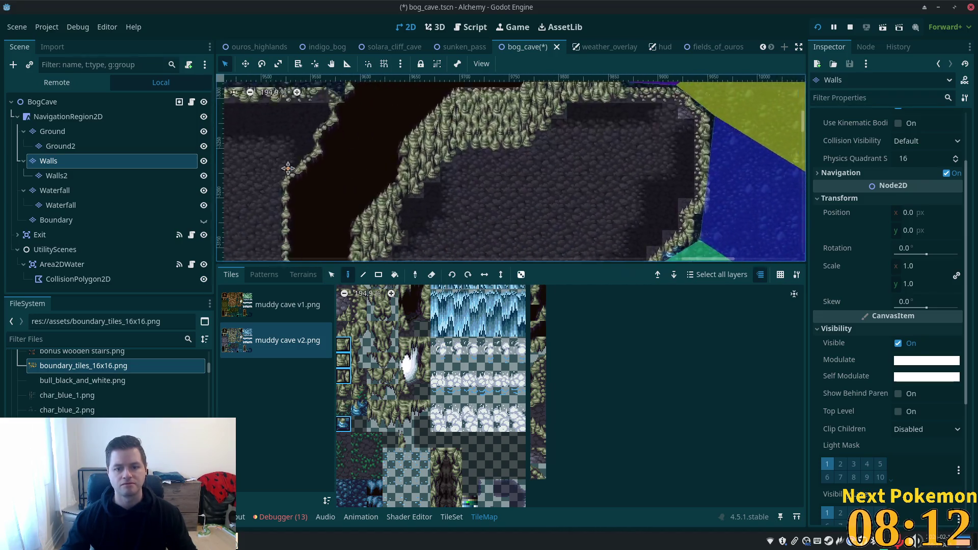
{"action": "left_click", "coordinate": [427, 138]}
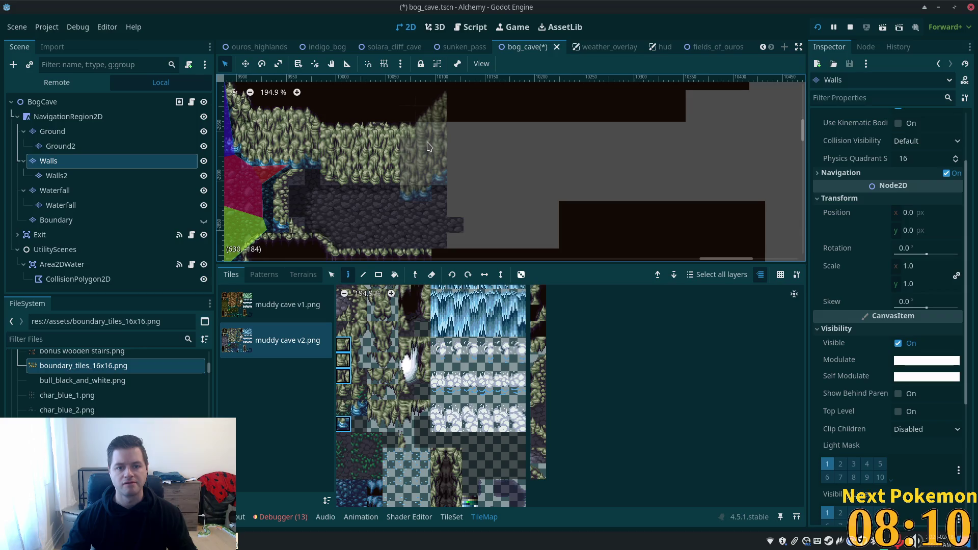
- Pick a row of blue water-edge tiles and scroll through more of the atlas
{"action": "left_click_drag", "start_coordinate": [436, 313], "coordinate": [522, 312]}
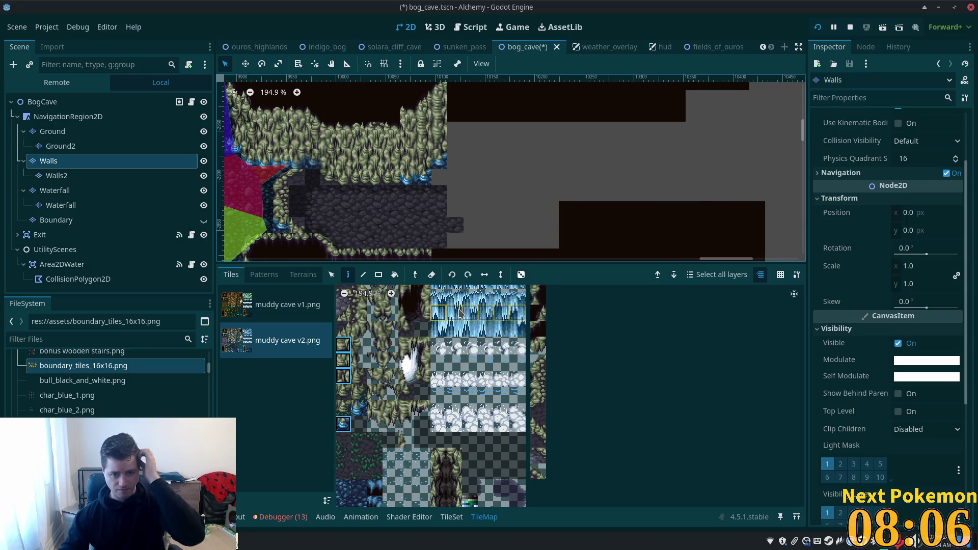
{"action": "scroll", "coordinate": [498, 195], "scroll_direction": "down", "scroll_amount": 2}
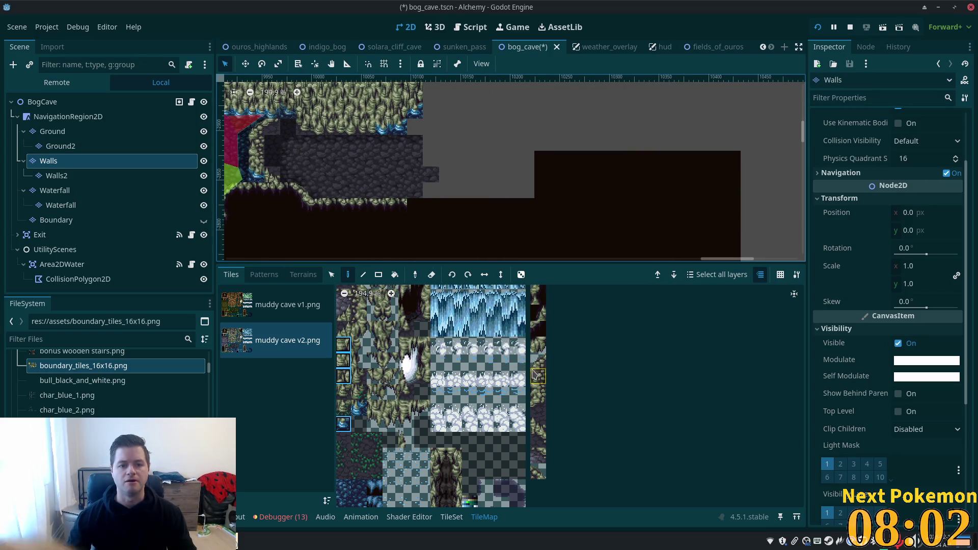
{"action": "left_click_drag", "start_coordinate": [370, 370], "coordinate": [554, 432]}
{"action": "scroll", "coordinate": [554, 432], "scroll_direction": "down", "scroll_amount": 2}
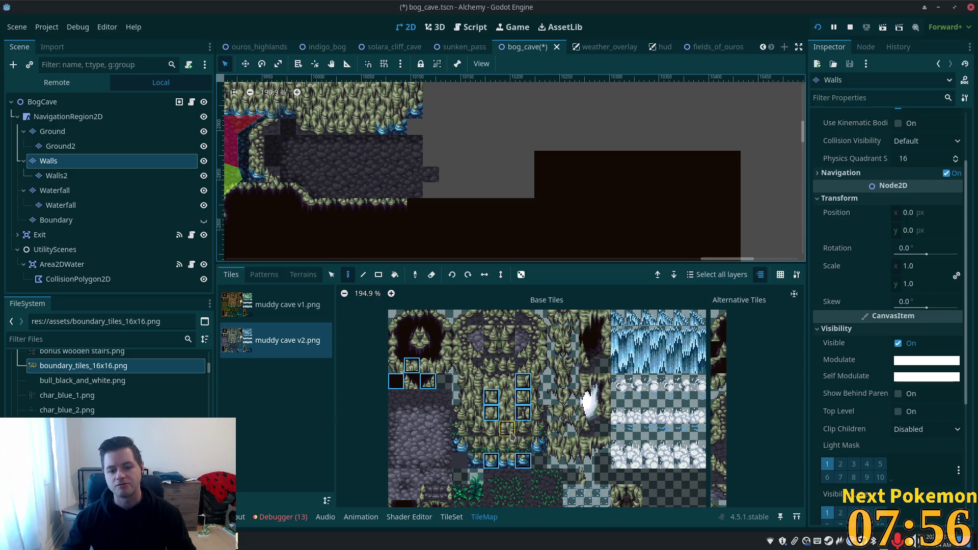
- Paint a pair of top-row edge tiles along the corridor's empty floor
{"action": "left_click", "coordinate": [525, 461]}
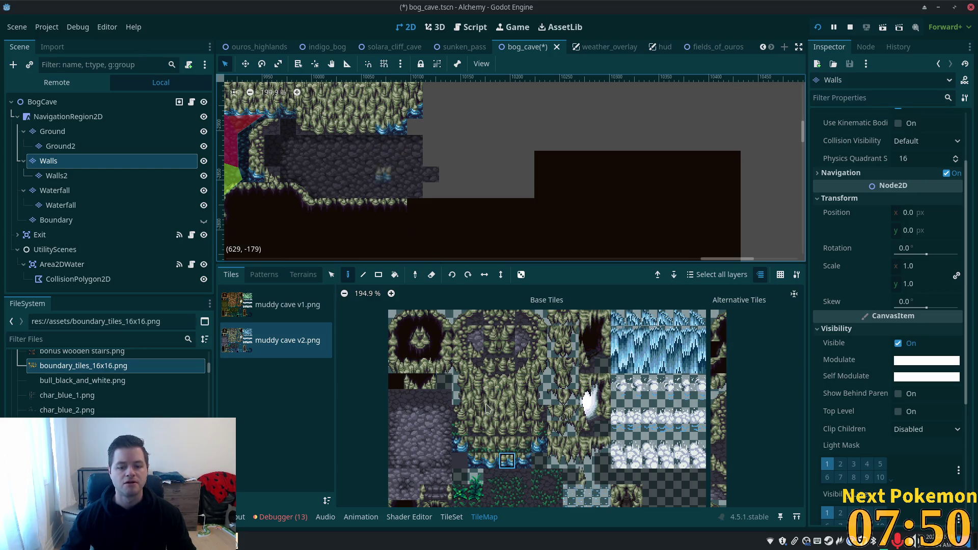
{"action": "left_click", "coordinate": [507, 428]}
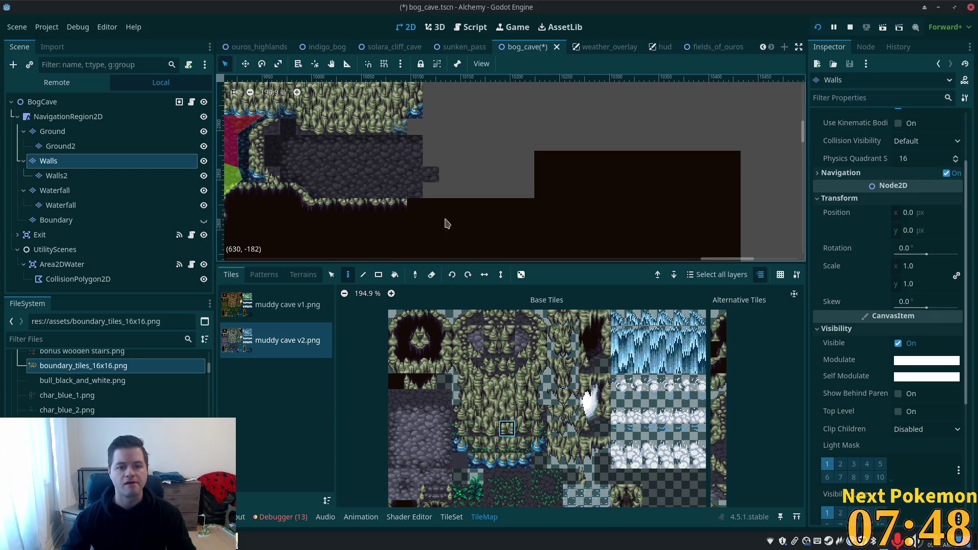
{"action": "left_click", "coordinate": [525, 427]}
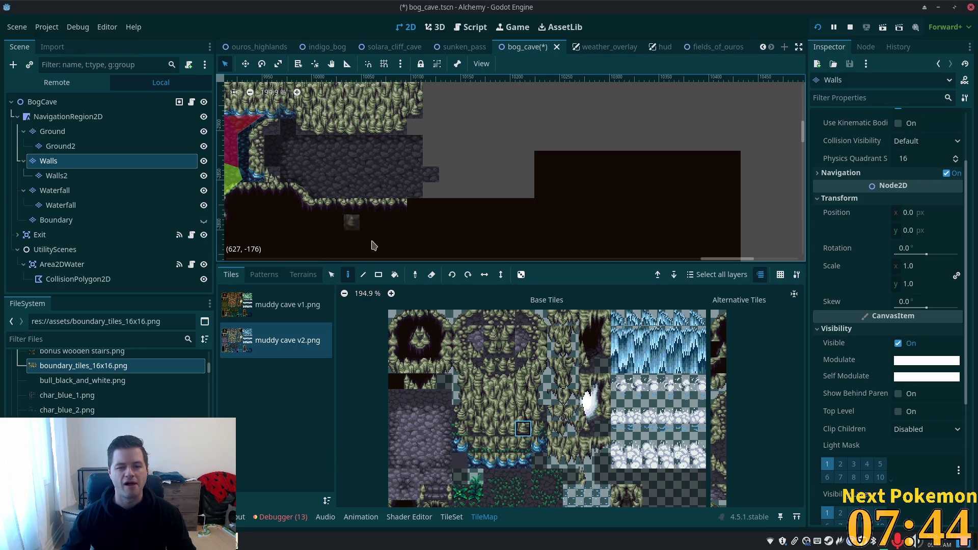
{"action": "scroll", "coordinate": [489, 230], "scroll_direction": "down", "scroll_amount": 1}
{"action": "mouse_move", "coordinate": [487, 238]}
{"action": "left_mouse_down"}
{"action": "mouse_move", "coordinate": [475, 253]}
{"action": "mouse_move", "coordinate": [469, 207]}
{"action": "left_mouse_up"}
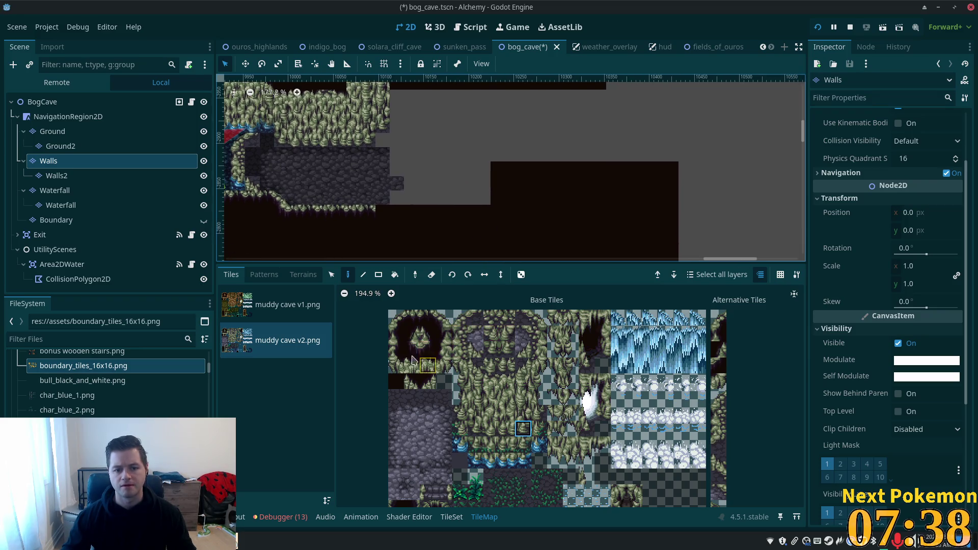
{"action": "left_click", "coordinate": [441, 322]}
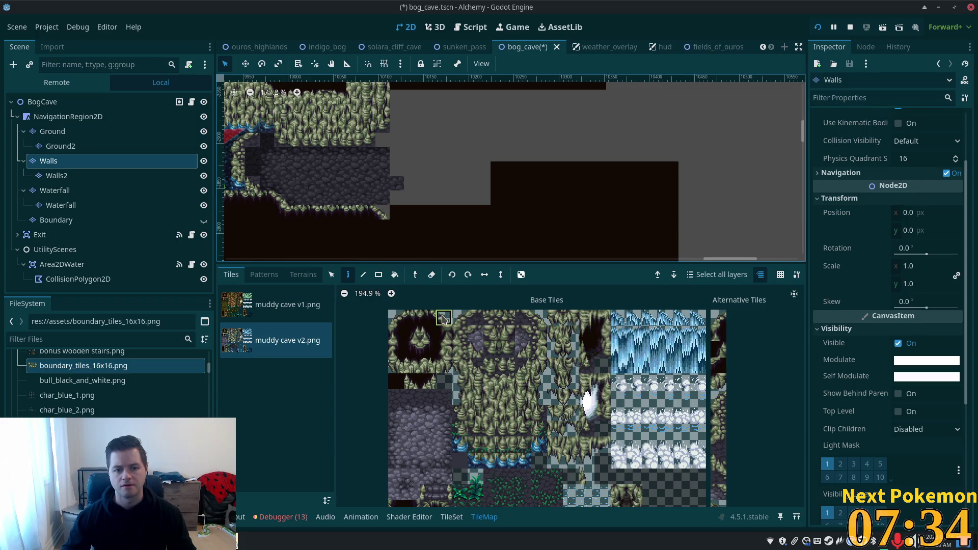
{"action": "left_click_drag", "start_coordinate": [412, 317], "coordinate": [429, 321]}
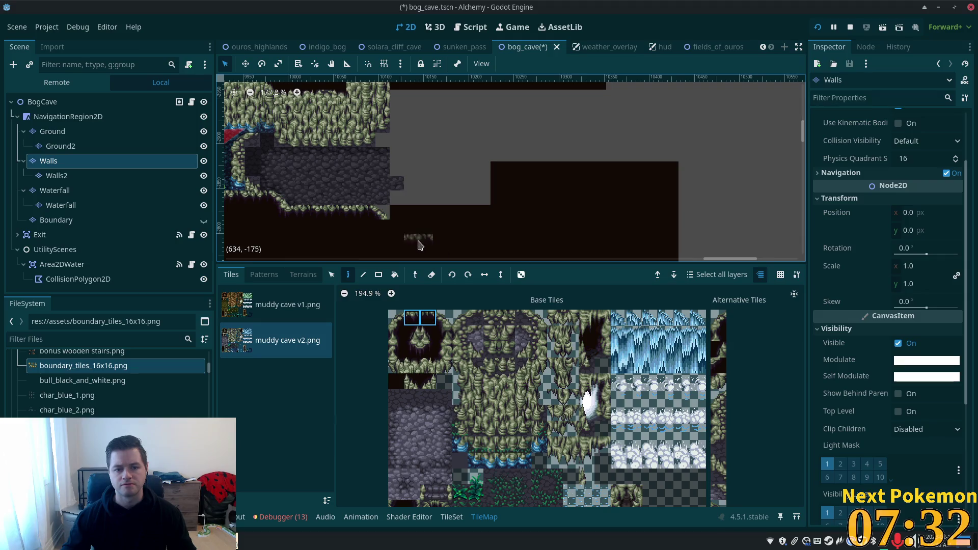
{"action": "left_click", "coordinate": [411, 236]}
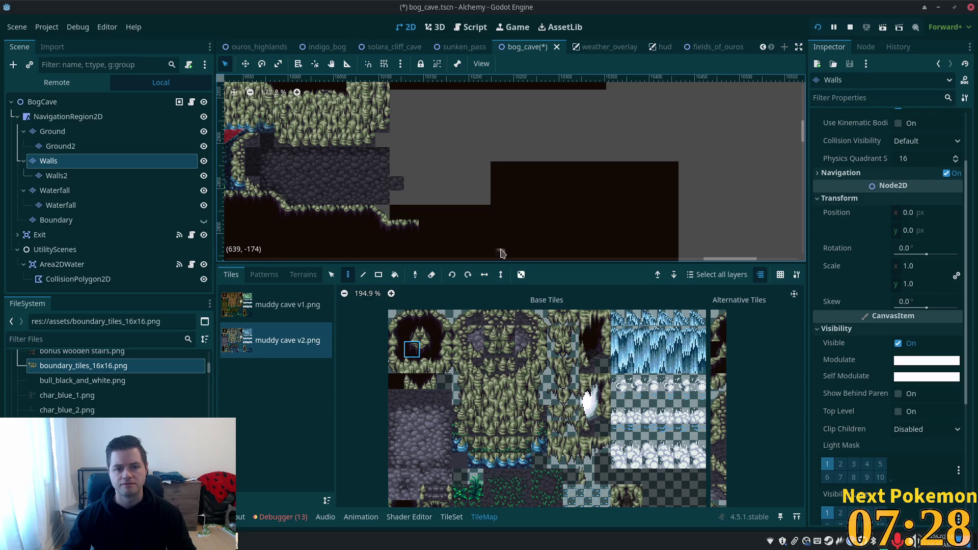
- Paint a corner edge tile onto the corridor contour
{"action": "left_click", "coordinate": [416, 323]}
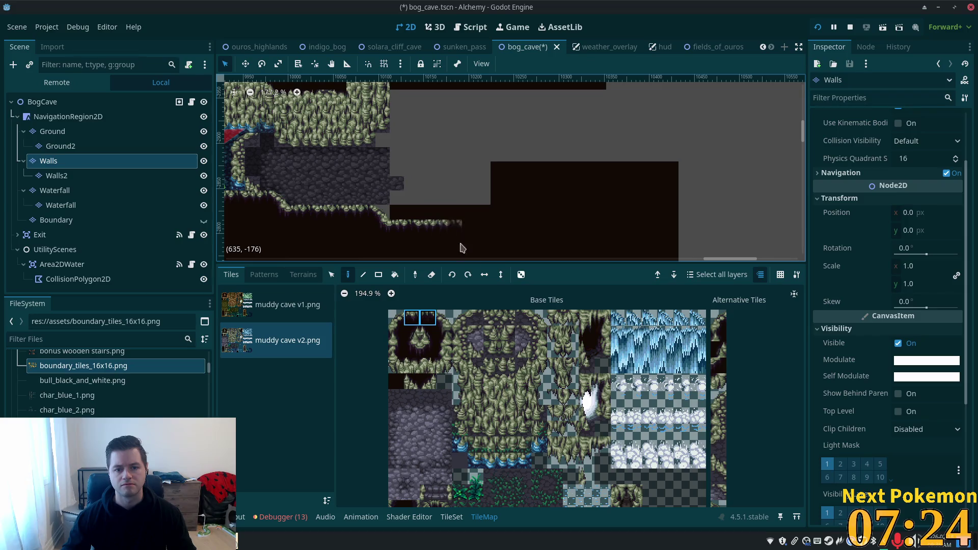
{"action": "left_click", "coordinate": [441, 324]}
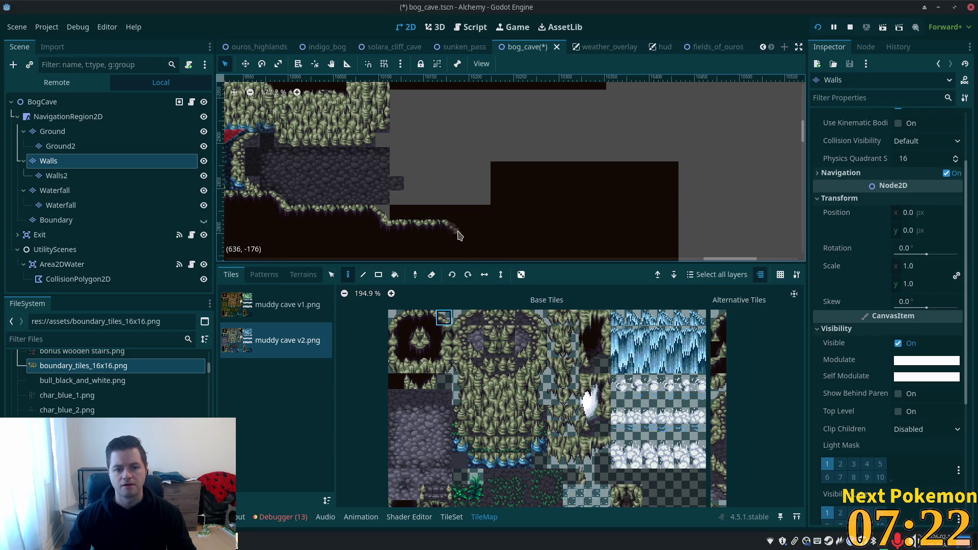
{"action": "mouse_move", "coordinate": [444, 318]}
{"action": "left_mouse_down"}
{"action": "mouse_move", "coordinate": [464, 320]}
{"action": "mouse_move", "coordinate": [430, 320]}
{"action": "left_mouse_up"}
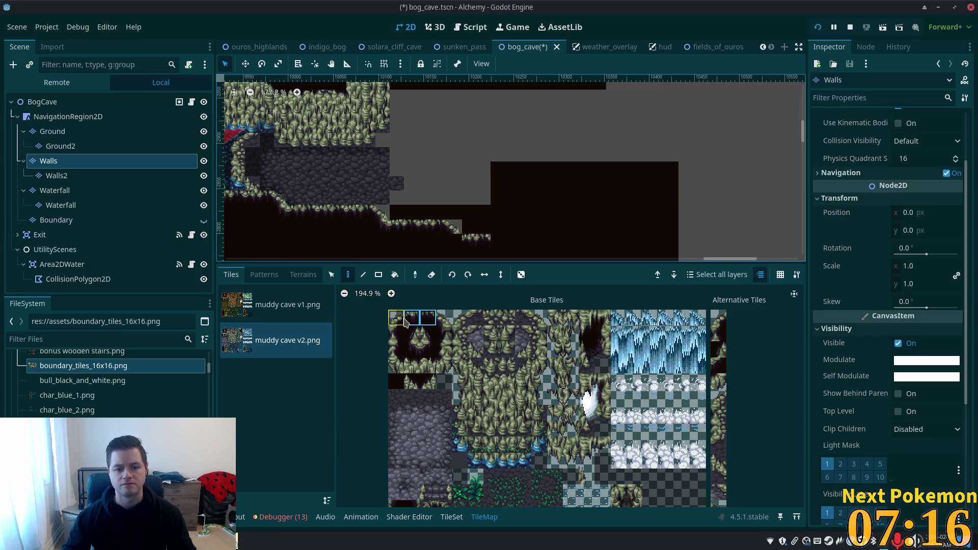
{"action": "left_click", "coordinate": [423, 349]}
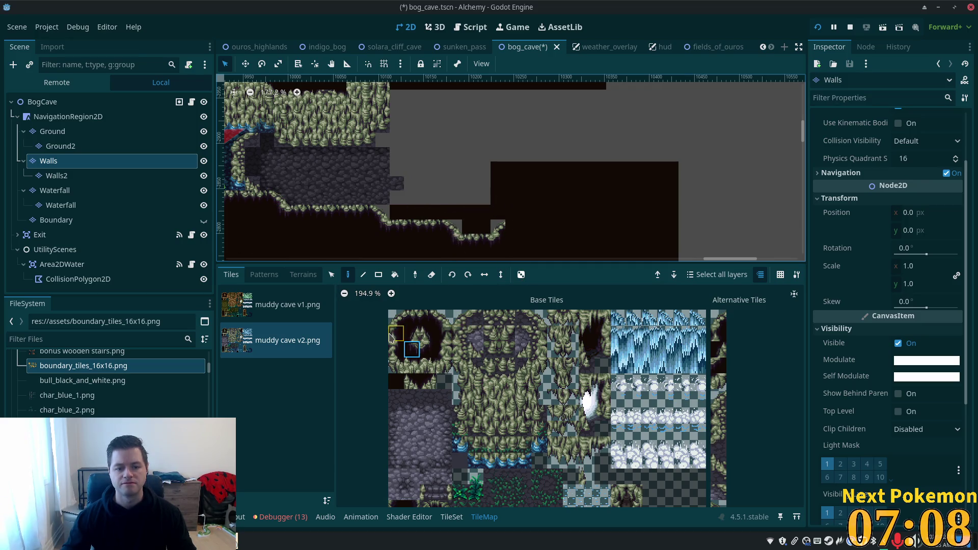
{"action": "left_click", "coordinate": [509, 210]}
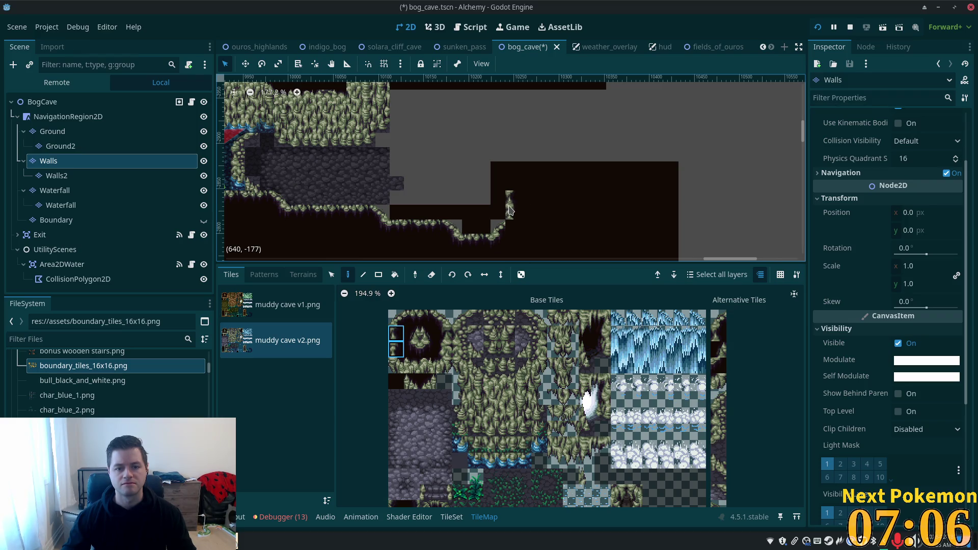
- Paint a vertical pair of left-edge wall tiles up the corridor's east side
{"action": "left_click", "coordinate": [401, 320], "text": "shift"}
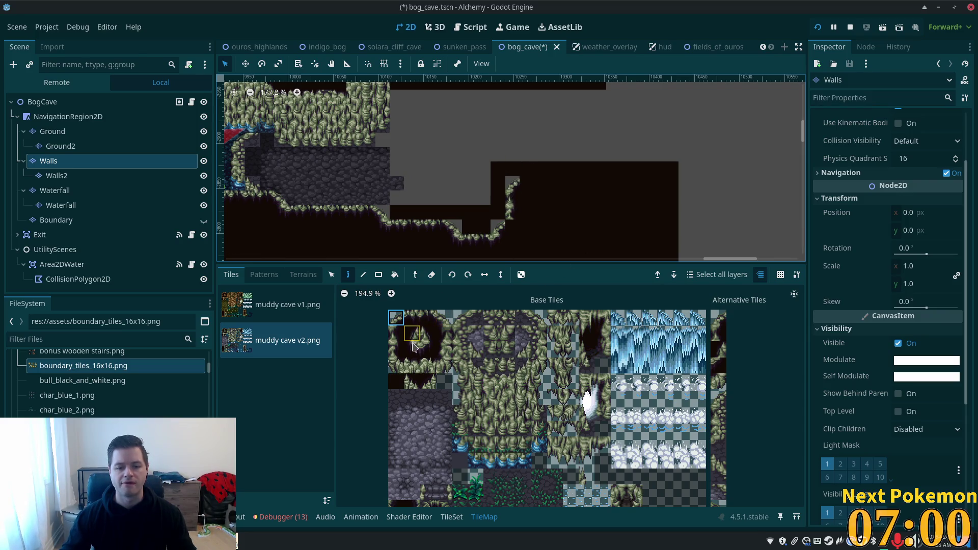
{"action": "left_click", "coordinate": [397, 365]}
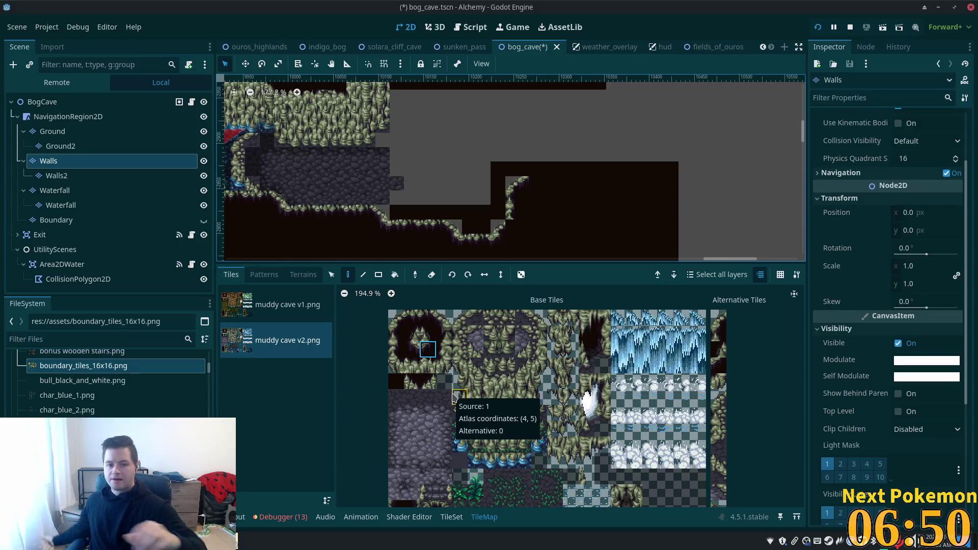
{"action": "left_click", "coordinate": [428, 350]}
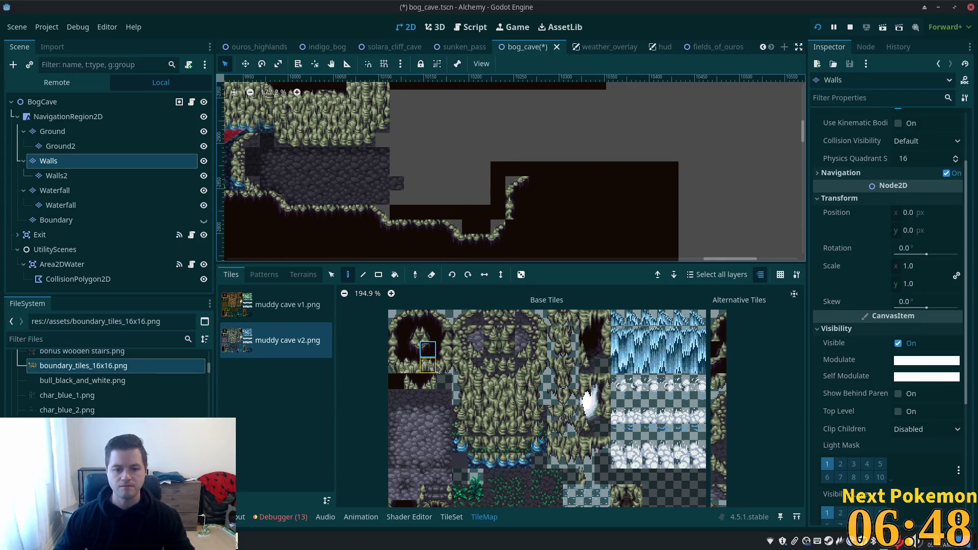
{"action": "scroll", "coordinate": [565, 252], "scroll_direction": "up", "scroll_amount": 2}
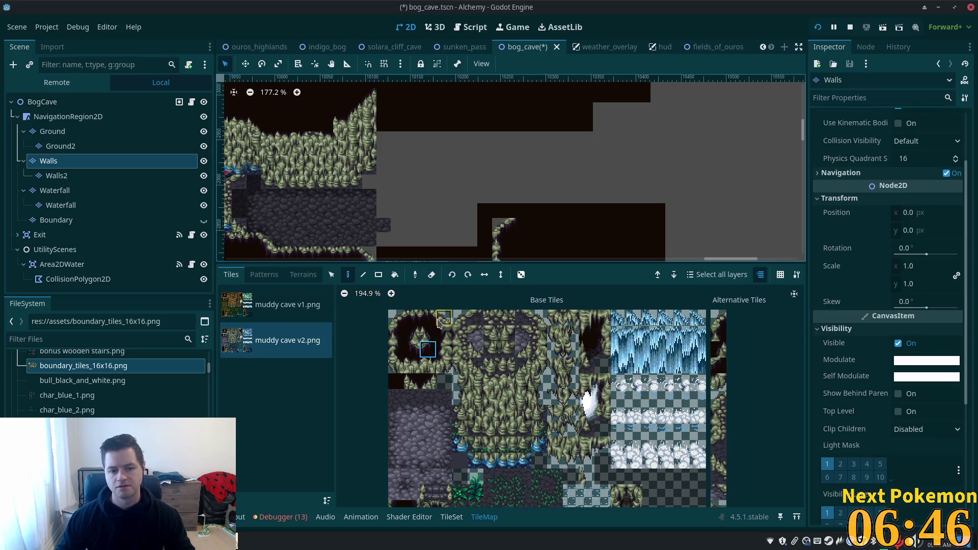
{"action": "left_click", "coordinate": [396, 365]}
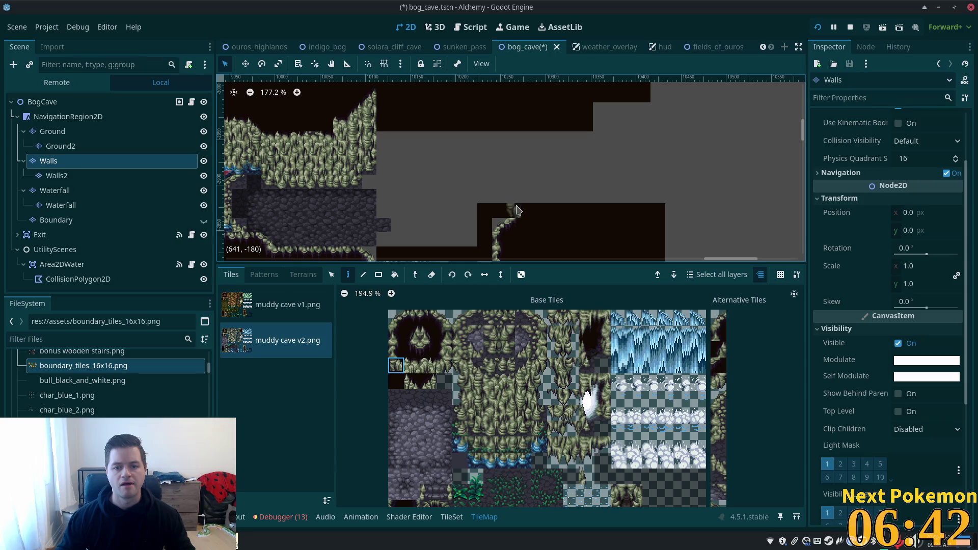
{"action": "left_click", "coordinate": [397, 352]}
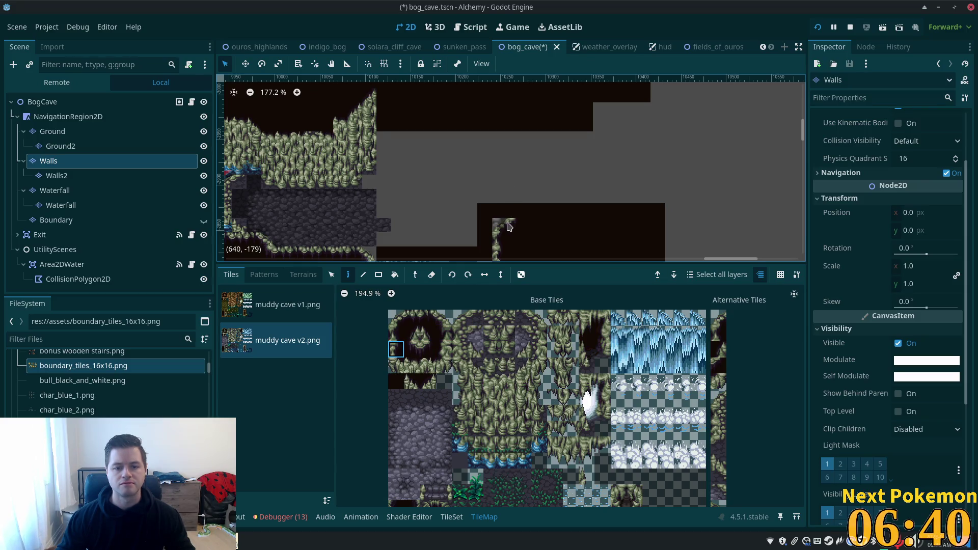
{"action": "left_click_drag", "start_coordinate": [512, 216], "coordinate": [512, 194]}
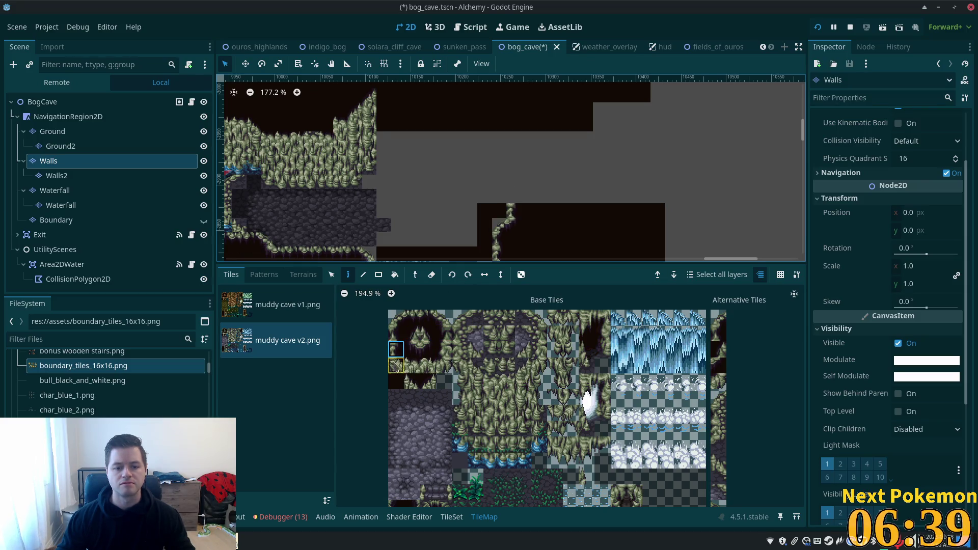
{"action": "left_click", "coordinate": [504, 194]}
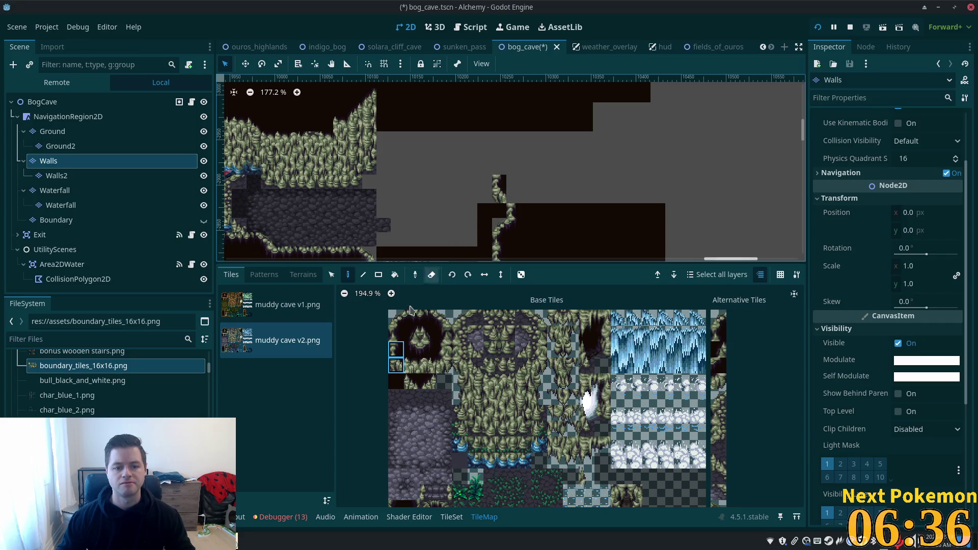
{"action": "left_click", "coordinate": [396, 366]}
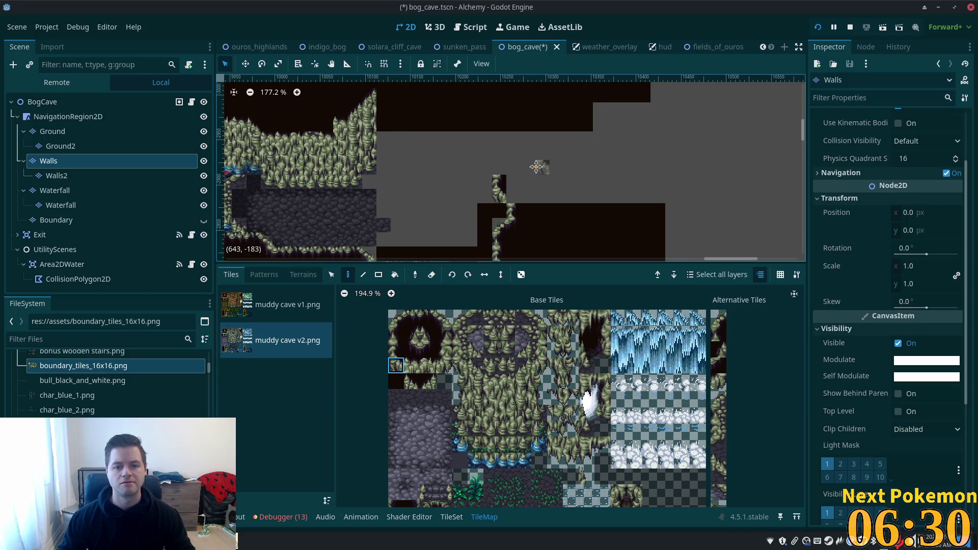
{"action": "scroll", "coordinate": [551, 160], "scroll_direction": "down", "scroll_amount": 2}
- Zoom and scroll the viewport to about 177% on the cave's upper rocky ridge
{"action": "scroll", "coordinate": [581, 158], "scroll_direction": "up", "scroll_amount": 2}
{"action": "scroll", "coordinate": [582, 158], "scroll_direction": "down", "scroll_amount": 5}
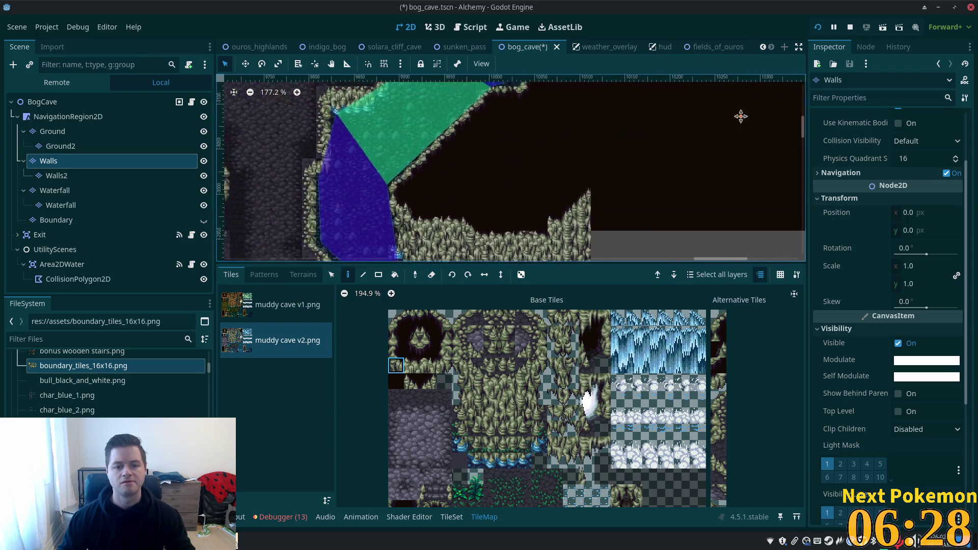
{"action": "scroll", "coordinate": [684, 207], "scroll_direction": "left", "scroll_amount": 2}
{"action": "scroll", "coordinate": [559, 206], "scroll_direction": "down", "scroll_amount": 5}
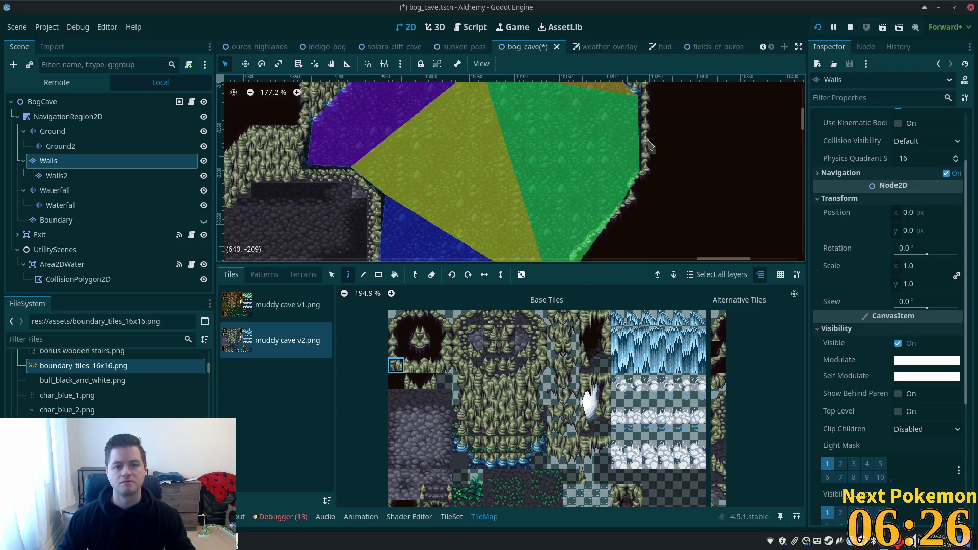
{"action": "scroll", "coordinate": [559, 206], "scroll_direction": "up", "scroll_amount": 1}
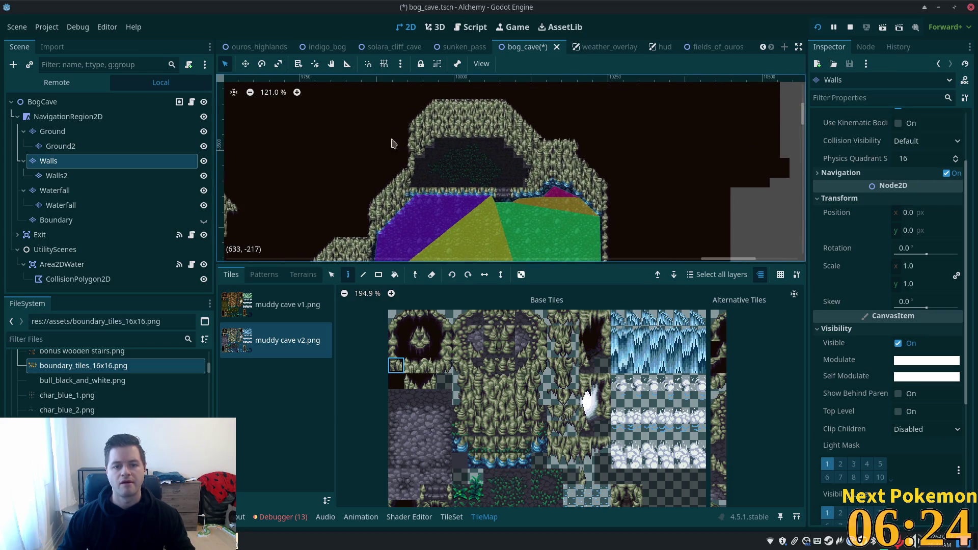
{"action": "scroll", "coordinate": [662, 143], "scroll_direction": "left", "scroll_amount": 5}
{"action": "scroll", "coordinate": [408, 158], "scroll_direction": "up", "scroll_amount": 2}
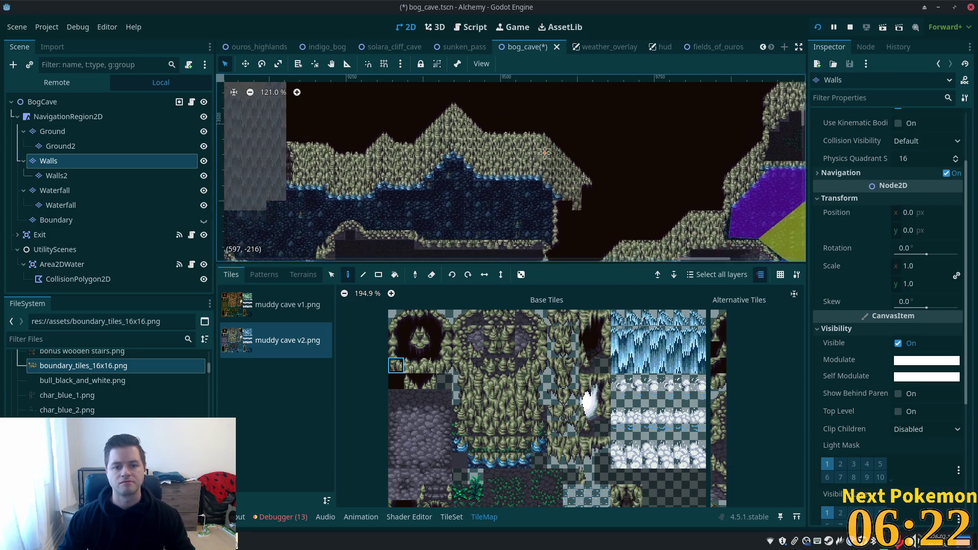
{"action": "scroll", "coordinate": [413, 189], "scroll_direction": "up", "scroll_amount": 1}
{"action": "scroll", "coordinate": [413, 189], "scroll_direction": "up", "scroll_amount": 1}
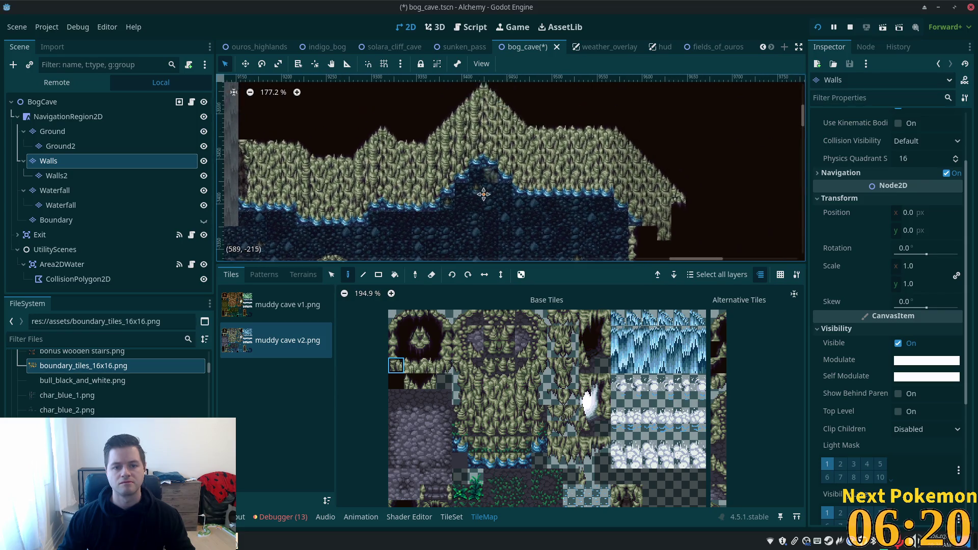
- Copy a tall block of ridge wall tiles and stamp it twice into the upper-wall gap
{"action": "key", "text": "s"}
{"action": "mouse_move", "coordinate": [473, 108]}
{"action": "left_mouse_down"}
{"action": "mouse_move", "coordinate": [510, 218]}
{"action": "mouse_move", "coordinate": [399, 211]}
{"action": "mouse_move", "coordinate": [639, 212]}
{"action": "mouse_move", "coordinate": [530, 96]}
{"action": "mouse_move", "coordinate": [519, 102]}
{"action": "left_mouse_up"}
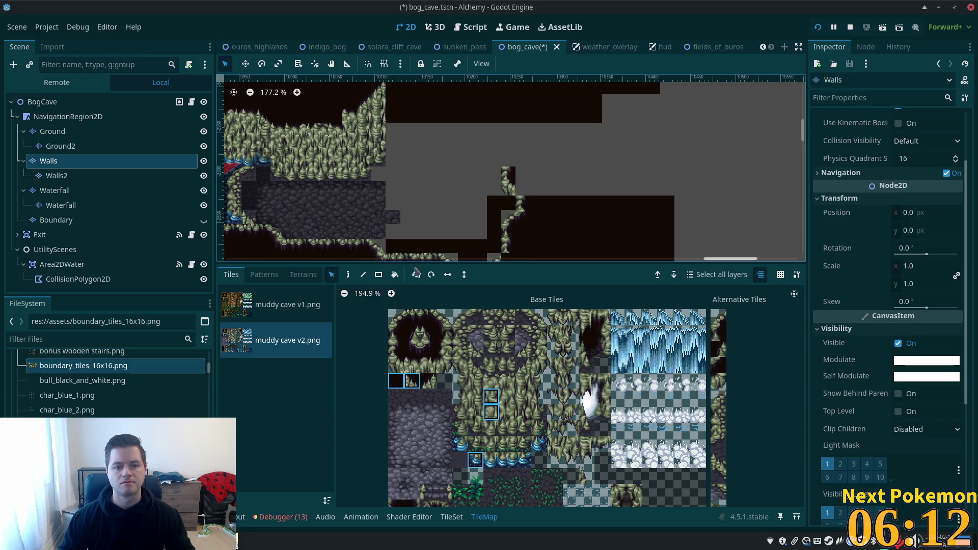
{"action": "left_click", "coordinate": [346, 276]}
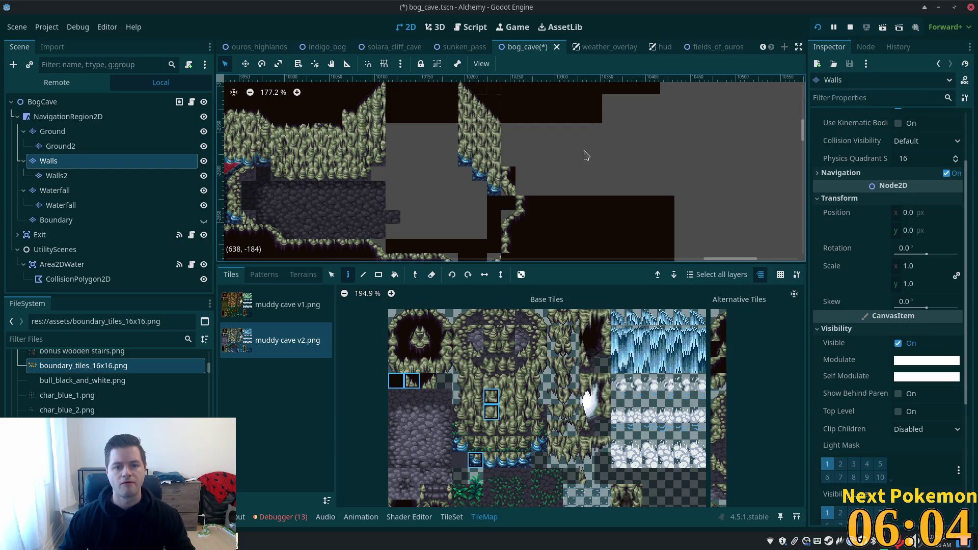
{"action": "scroll", "coordinate": [563, 153], "scroll_direction": "up", "scroll_amount": 1}
{"action": "scroll", "coordinate": [564, 153], "scroll_direction": "left", "scroll_amount": 2}
{"action": "left_click", "coordinate": [331, 275]}
{"action": "left_click_drag", "start_coordinate": [324, 144], "coordinate": [380, 200]}
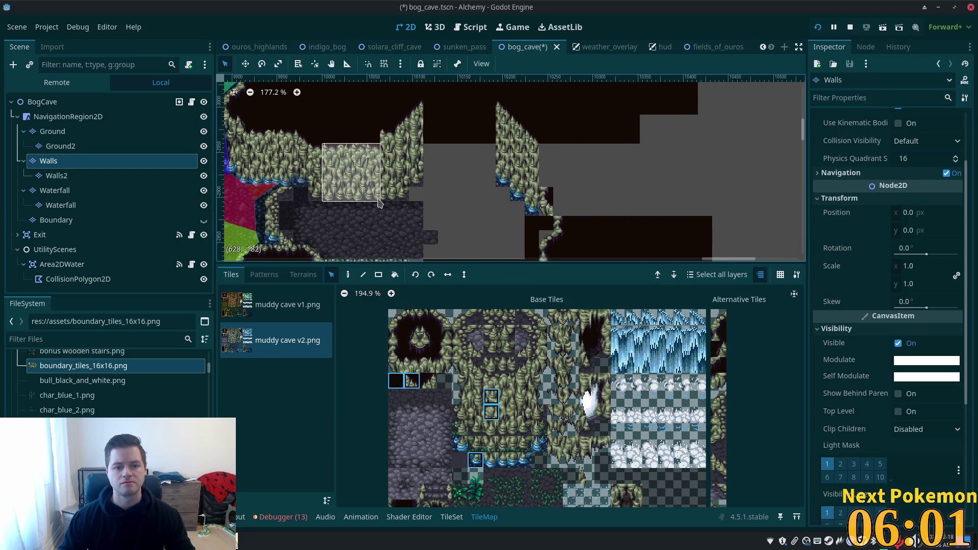
{"action": "left_click", "coordinate": [351, 275]}
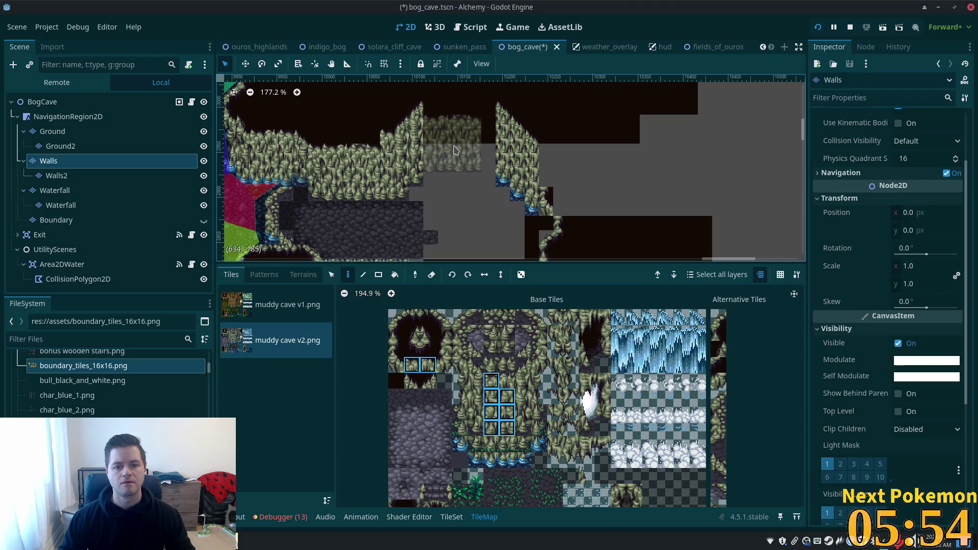
{"action": "left_click", "coordinate": [454, 149]}
{"action": "left_click", "coordinate": [471, 148]}
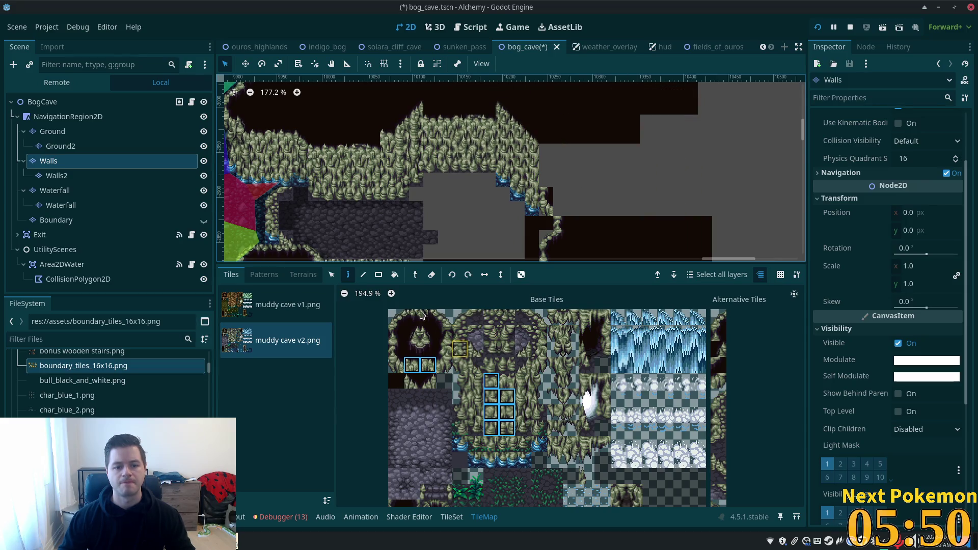
{"action": "left_click", "coordinate": [491, 396]}
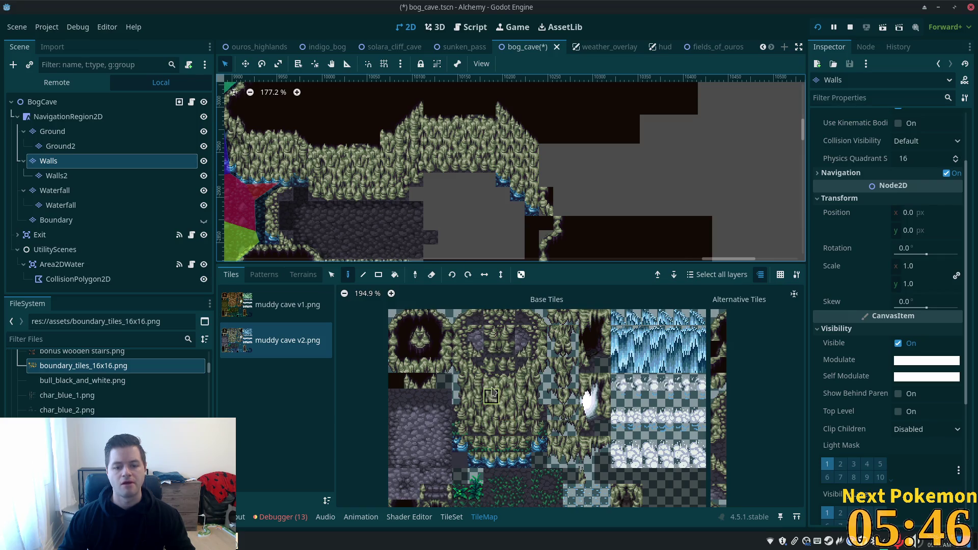
- Raise a row of the cave wall's top tiles up by one tile
{"action": "left_click_drag", "start_coordinate": [492, 382], "coordinate": [507, 383]}
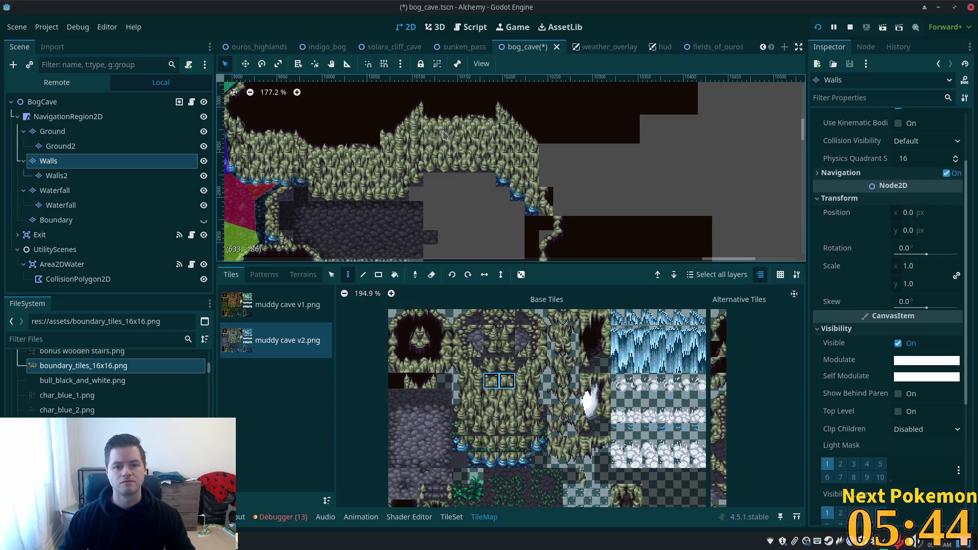
{"action": "key", "text": "s"}
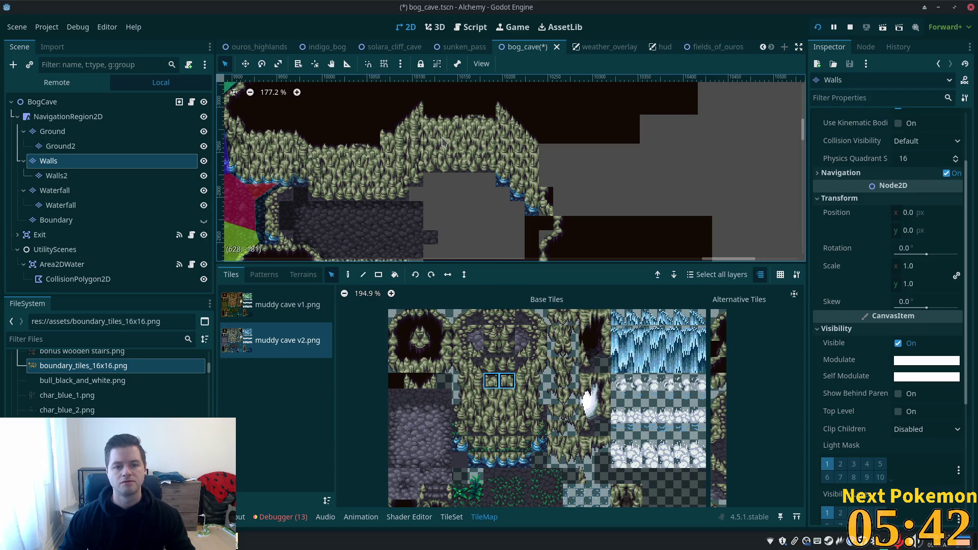
{"action": "mouse_move", "coordinate": [428, 123]}
{"action": "left_mouse_down"}
{"action": "mouse_move", "coordinate": [491, 125]}
{"action": "mouse_move", "coordinate": [473, 109]}
{"action": "left_mouse_up"}
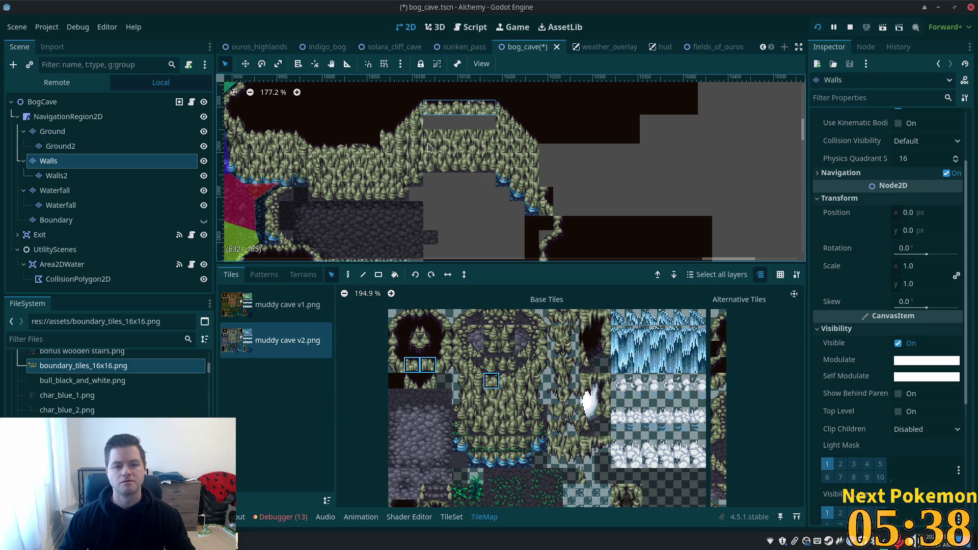
- Paint spiky cave-top tiles along the ridge crest
{"action": "left_click_drag", "start_coordinate": [431, 136], "coordinate": [493, 154]}
{"action": "key", "text": "d"}
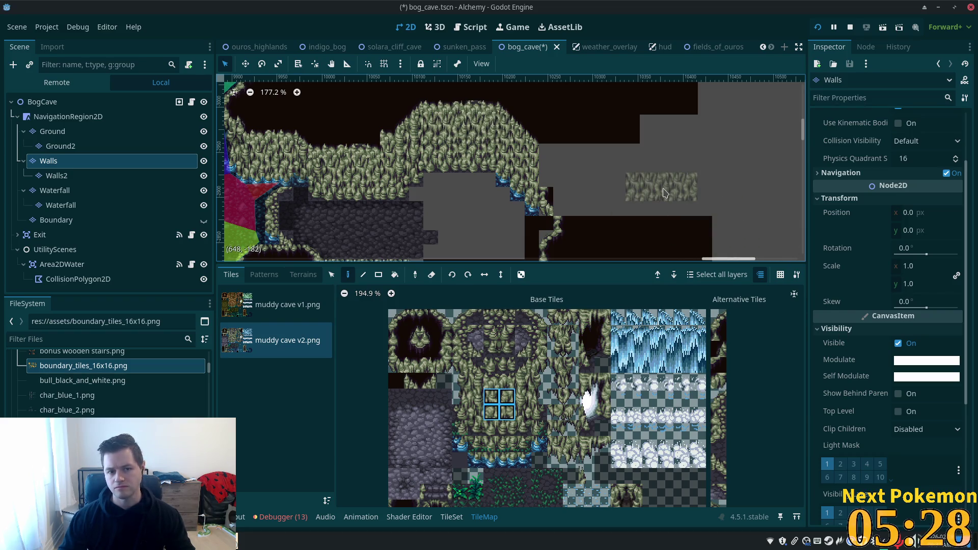
{"action": "key", "text": "ctrl+z"}
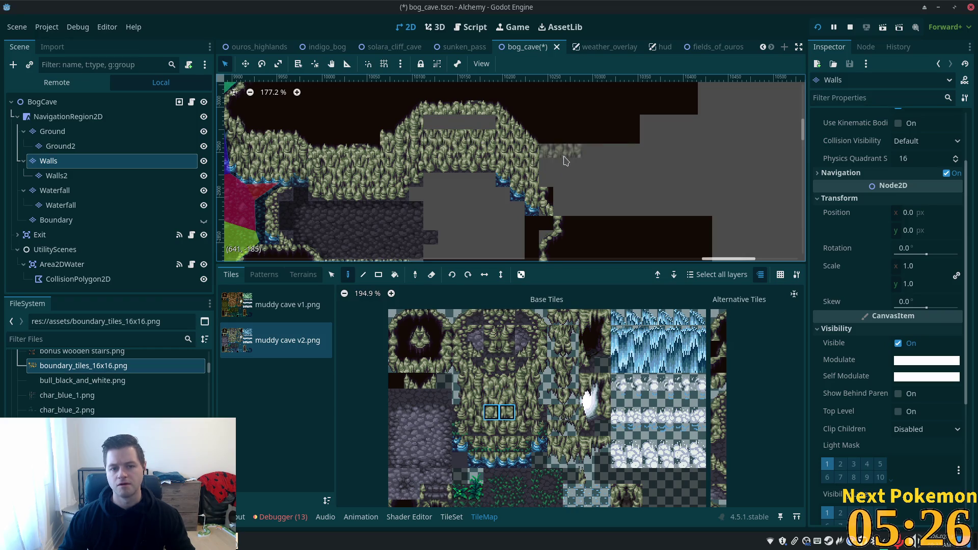
{"action": "left_click_drag", "start_coordinate": [412, 364], "coordinate": [428, 364]}
{"action": "left_click", "coordinate": [460, 114]}
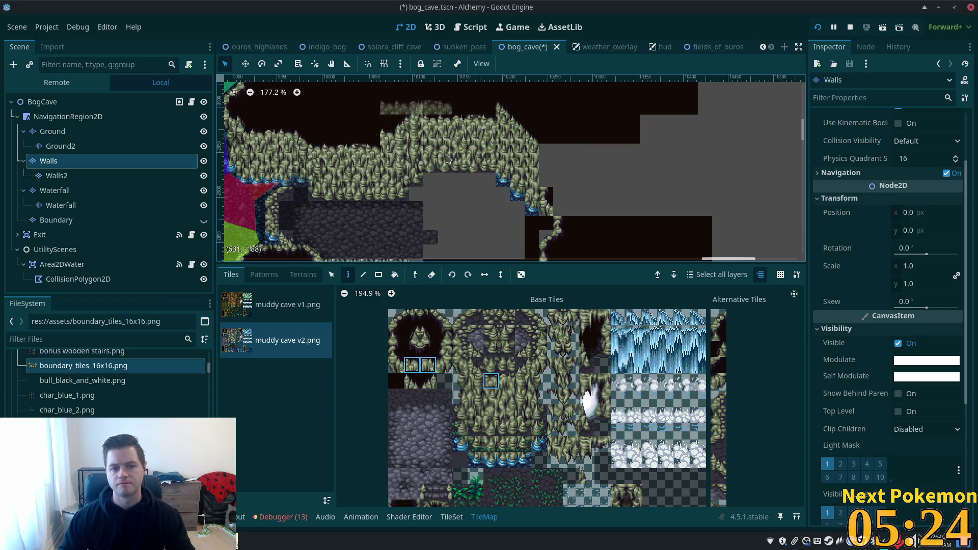
- Move the left and right slope tiles one row lower so both ends step downward
{"action": "left_click", "coordinate": [332, 275]}
{"action": "left_click", "coordinate": [413, 109]}
{"action": "left_click", "coordinate": [403, 126], "text": "shift"}
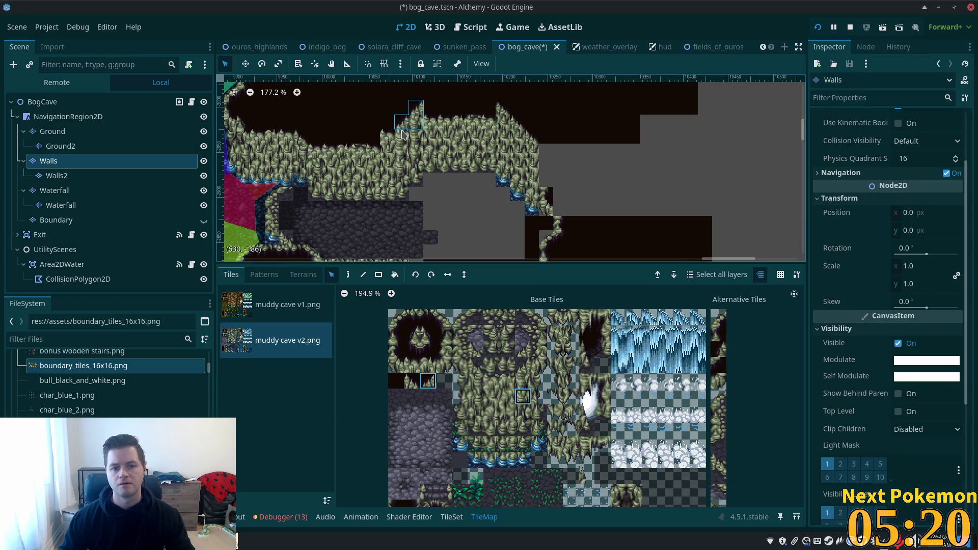
{"action": "left_click", "coordinate": [388, 139], "text": "shift"}
{"action": "key", "text": "ctrl+x"}
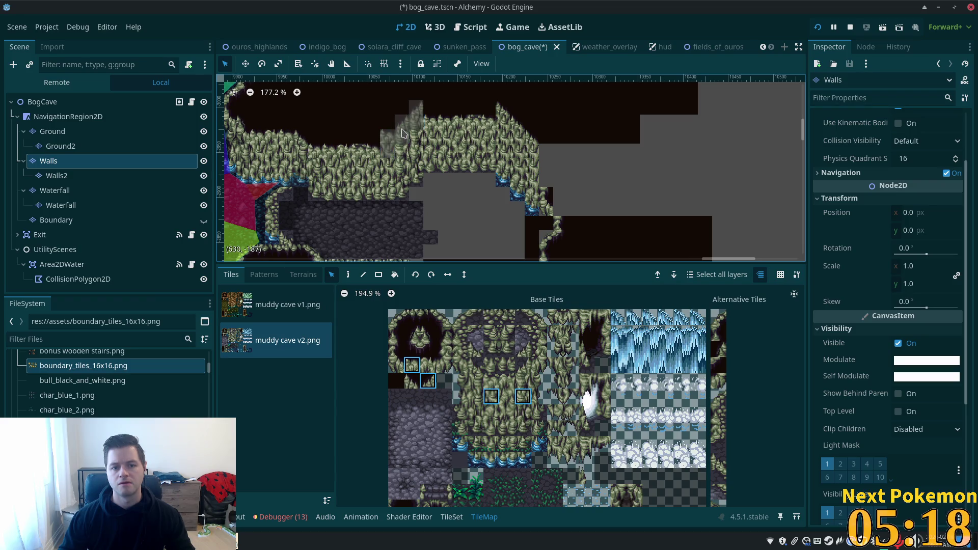
{"action": "key", "text": "ctrl+v"}
{"action": "left_click", "coordinate": [503, 122]}
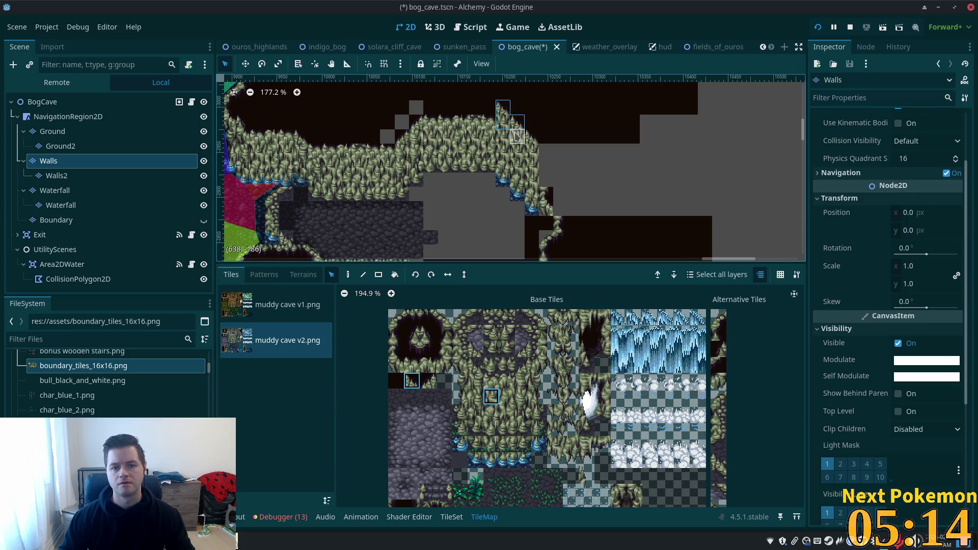
{"action": "left_click_drag", "start_coordinate": [528, 138], "coordinate": [528, 153]}
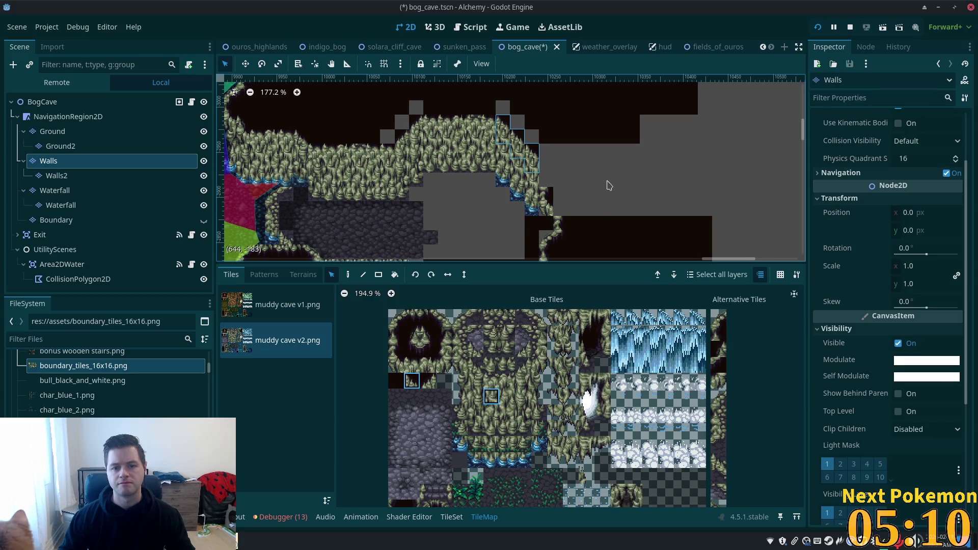
- Choose stacked edge tiles and a dark filler tile from the tileset for painting
{"action": "left_click_drag", "start_coordinate": [396, 332], "coordinate": [396, 350]}
{"action": "left_click", "coordinate": [348, 274]}
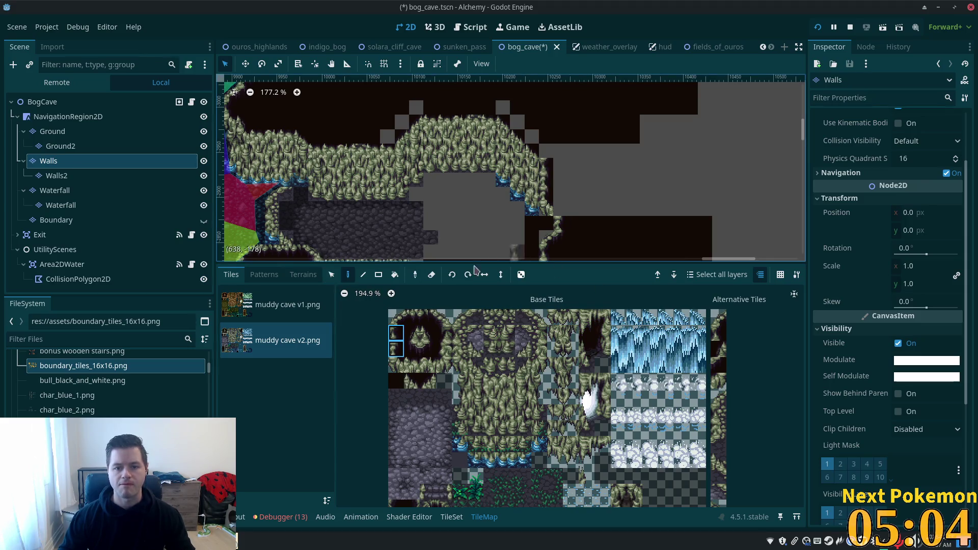
{"action": "left_click", "coordinate": [547, 163], "text": "ctrl"}
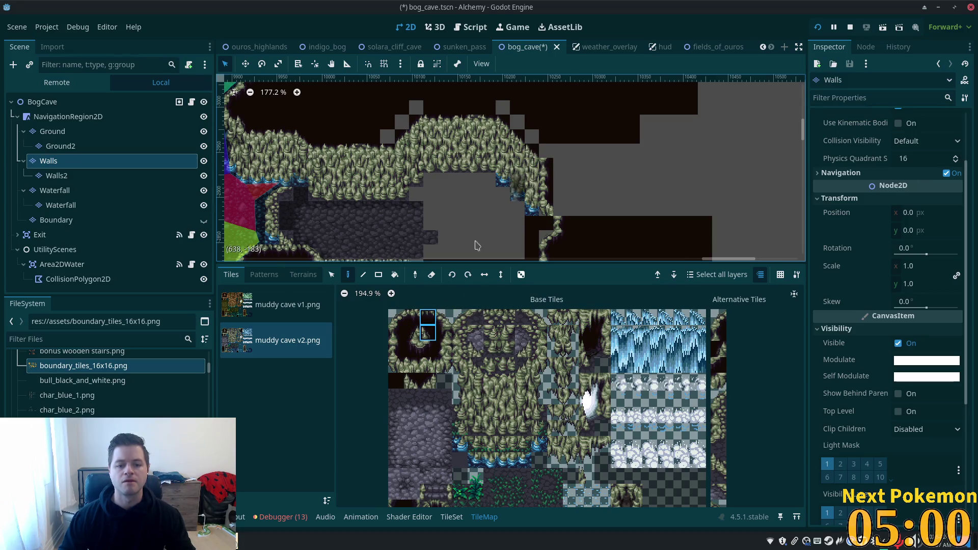
{"action": "left_click", "coordinate": [427, 334]}
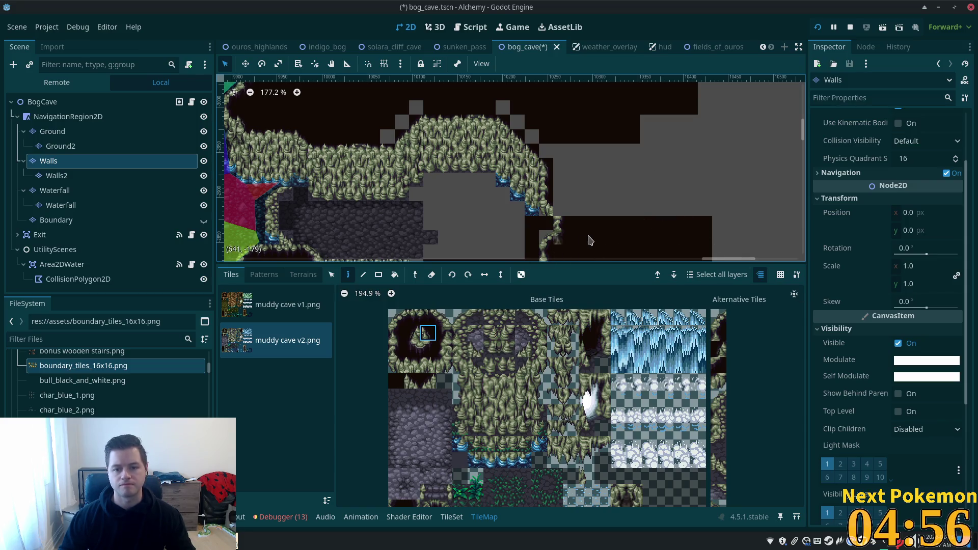
{"action": "scroll", "coordinate": [604, 214], "scroll_direction": "down", "scroll_amount": 3}
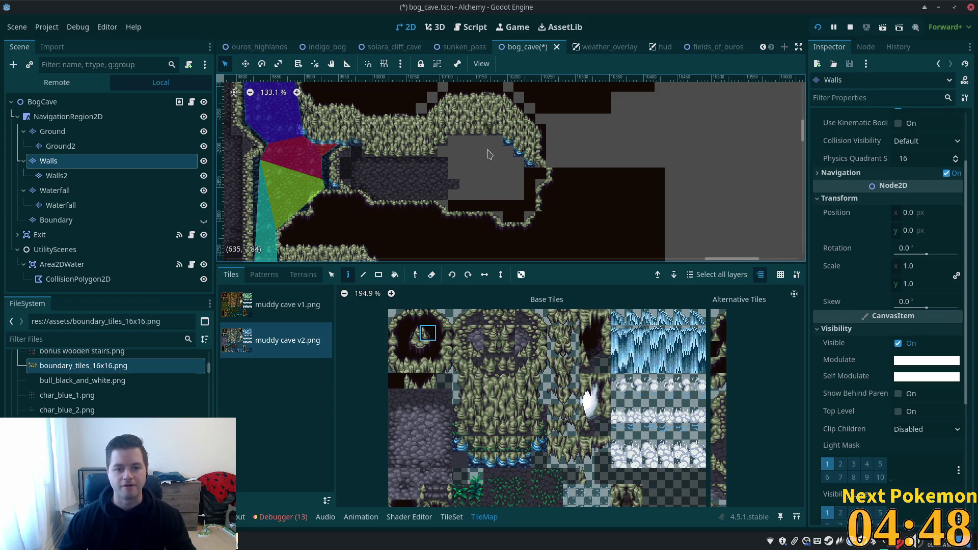
{"action": "scroll", "coordinate": [497, 153], "scroll_direction": "up", "scroll_amount": 3}
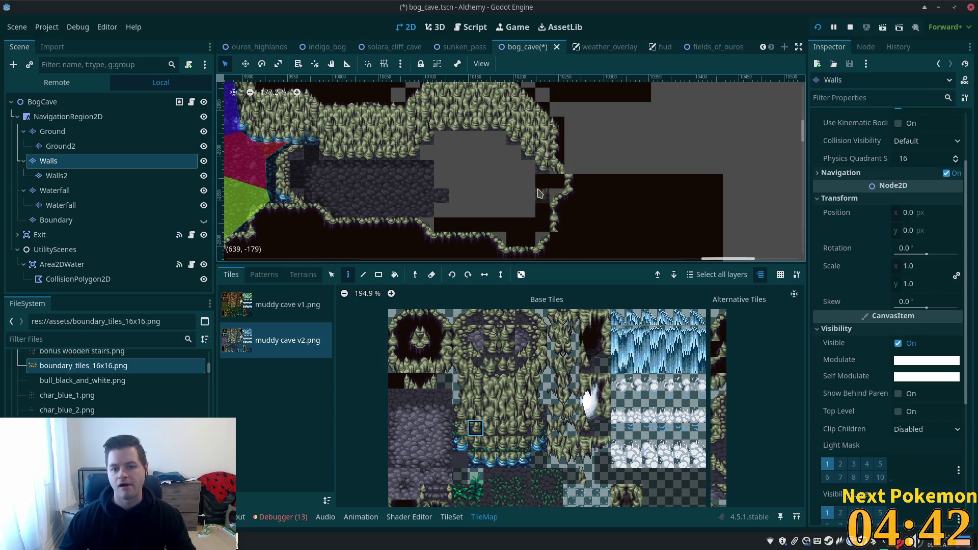
{"action": "left_click", "coordinate": [57, 176]}
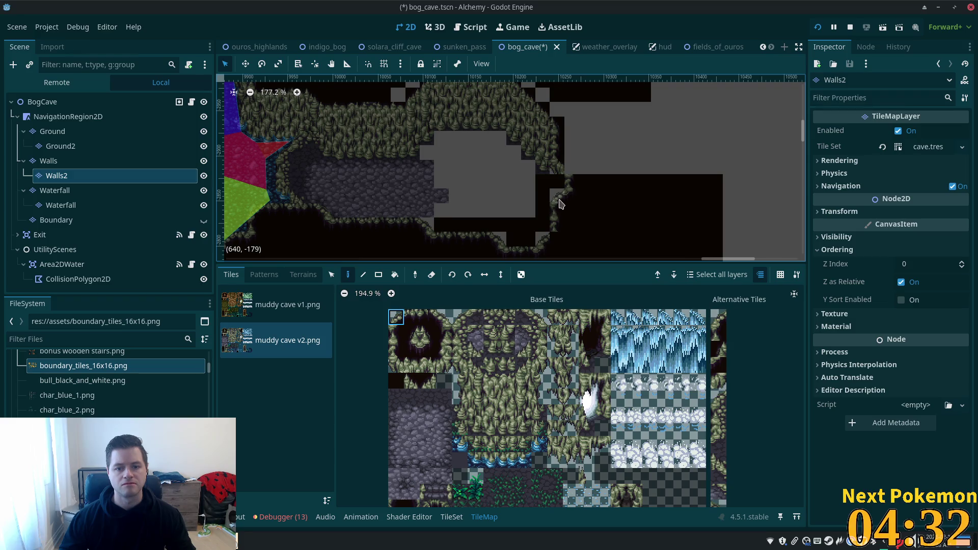
{"action": "left_click", "coordinate": [393, 336]}
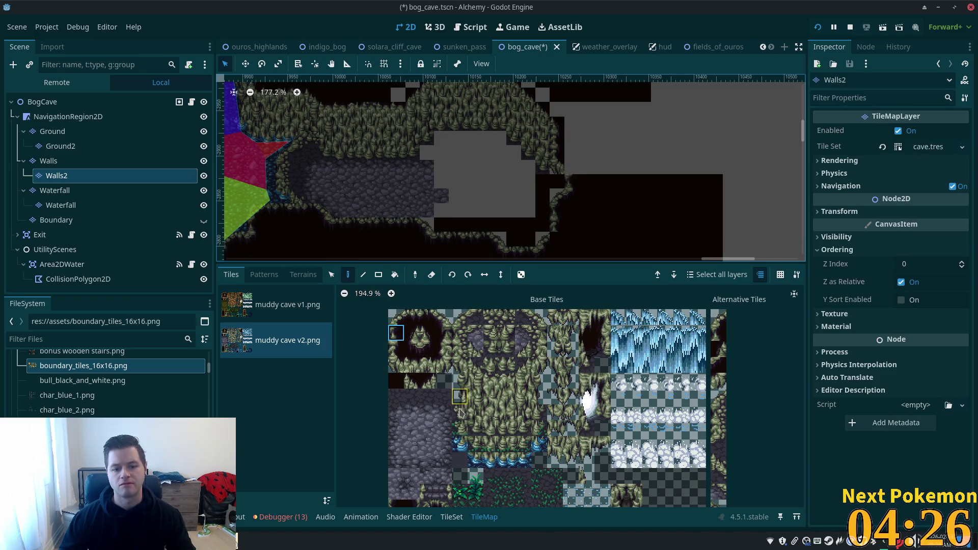
{"action": "left_click", "coordinate": [61, 160]}
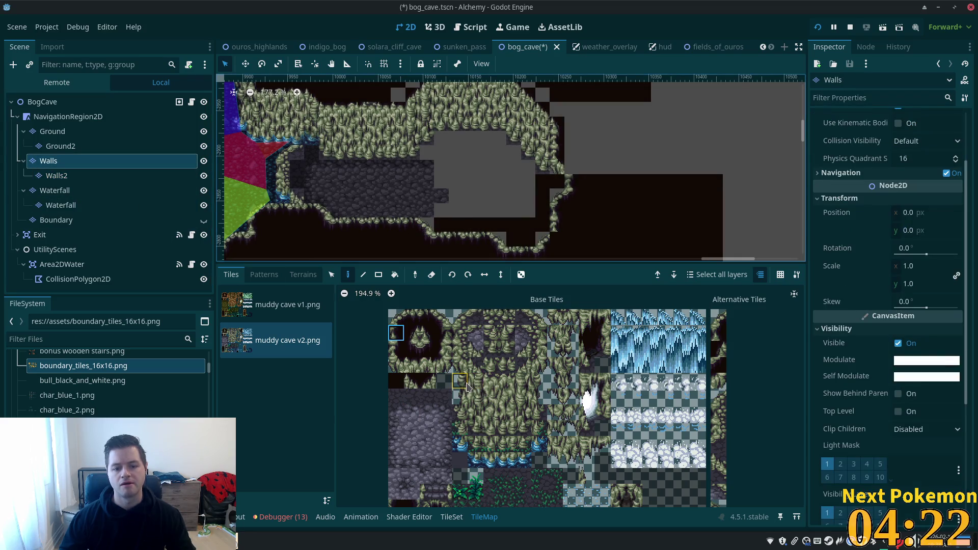
{"action": "left_click_drag", "start_coordinate": [459, 397], "coordinate": [467, 412]}
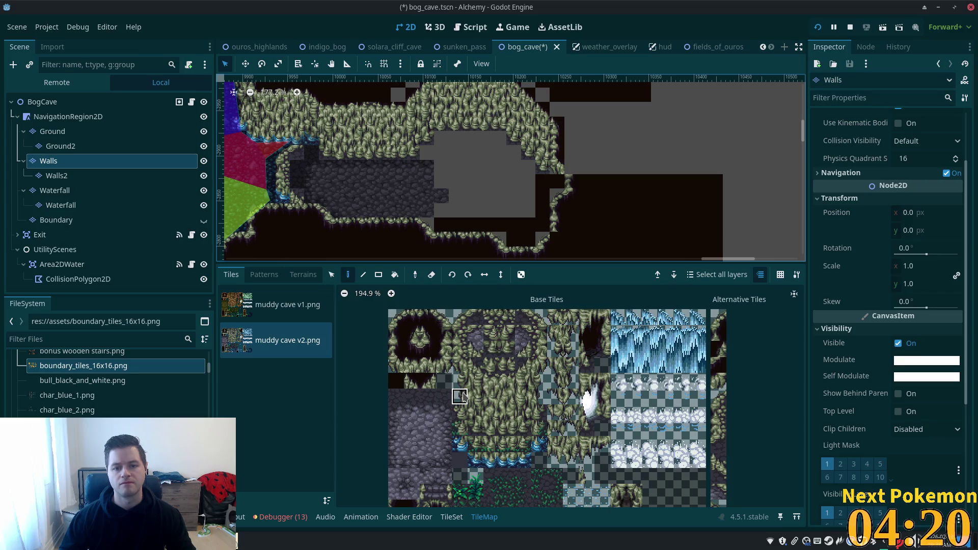
{"action": "left_click_drag", "start_coordinate": [460, 384], "coordinate": [461, 410]}
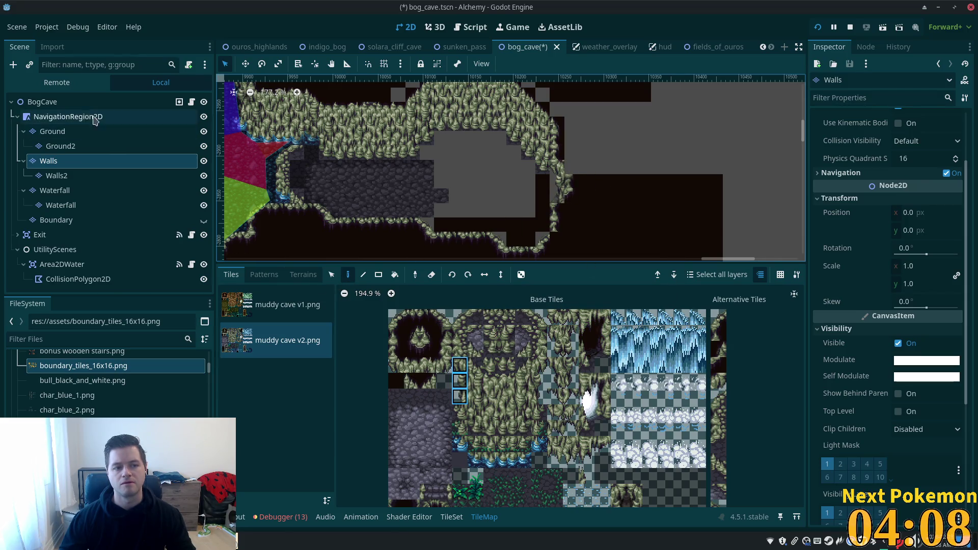
- Inspect the map by switching between the BogCave root, Walls and Walls2 layers
{"action": "left_click", "coordinate": [53, 102]}
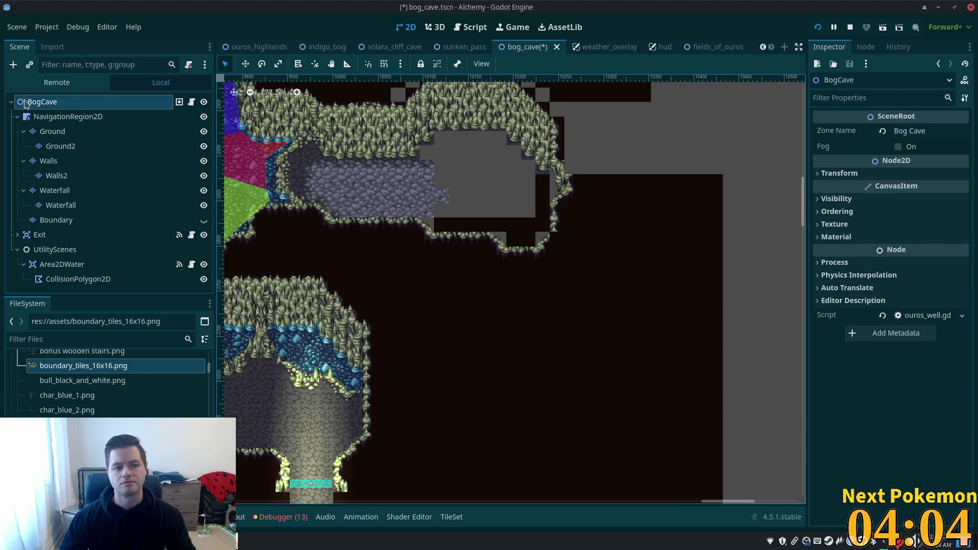
{"action": "left_click", "coordinate": [70, 160]}
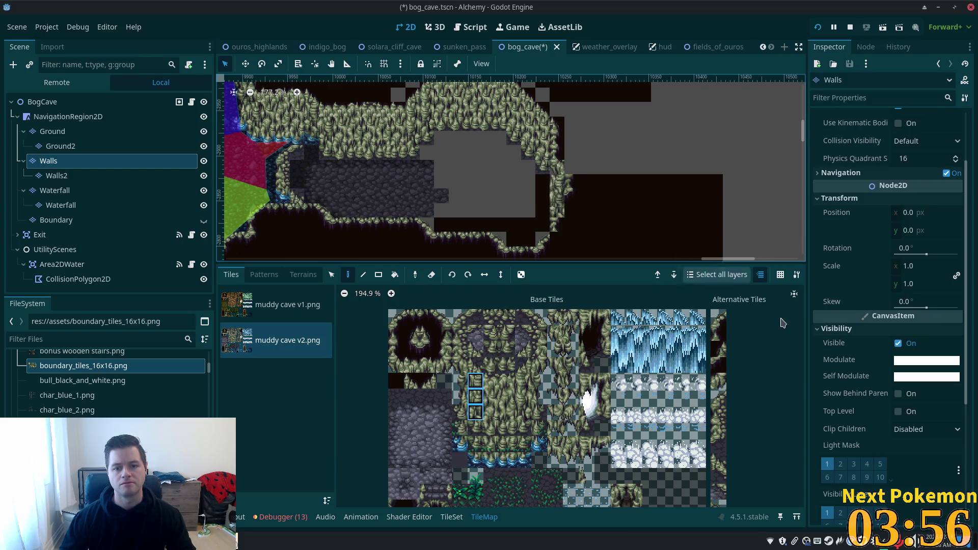
{"action": "left_click", "coordinate": [49, 104]}
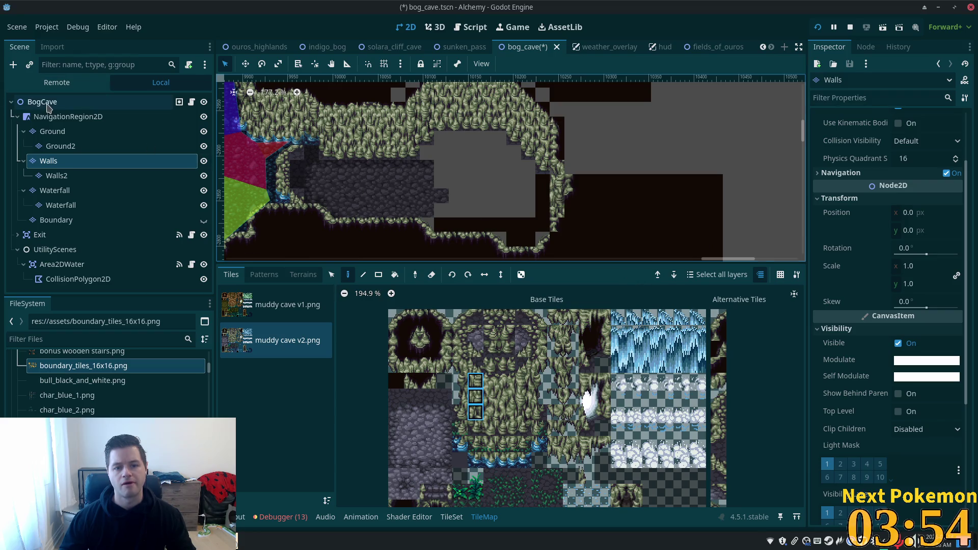
{"action": "scroll", "coordinate": [573, 189], "scroll_direction": "up", "scroll_amount": 4}
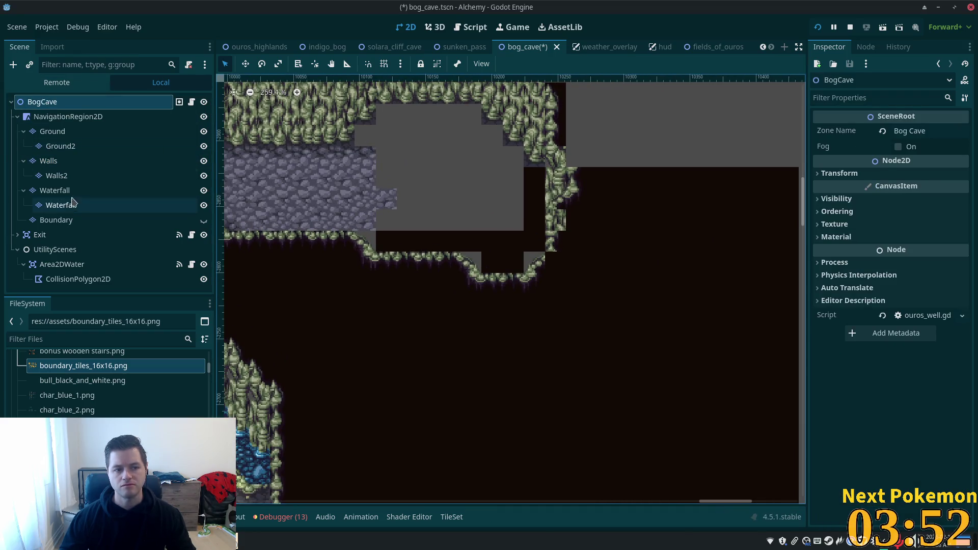
{"action": "left_click", "coordinate": [59, 176]}
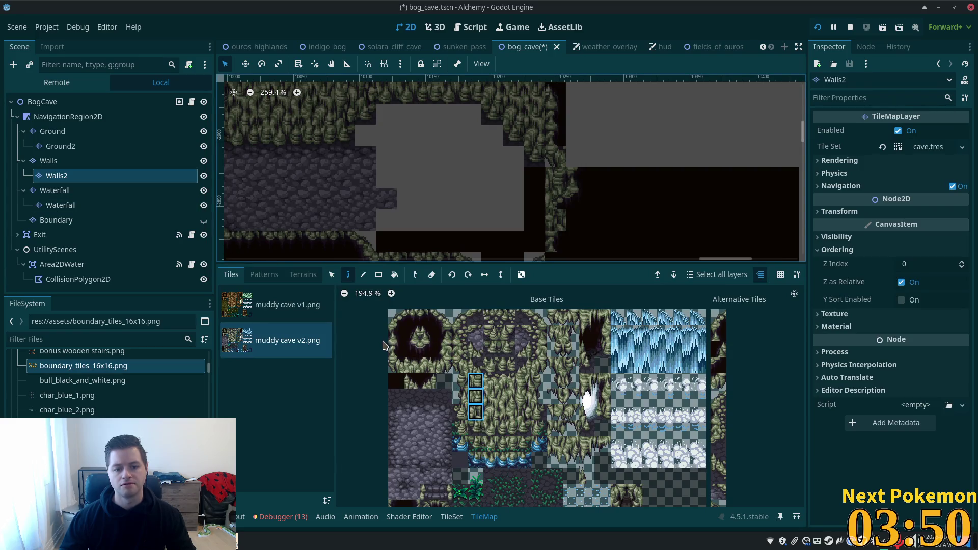
{"action": "left_click", "coordinate": [393, 349]}
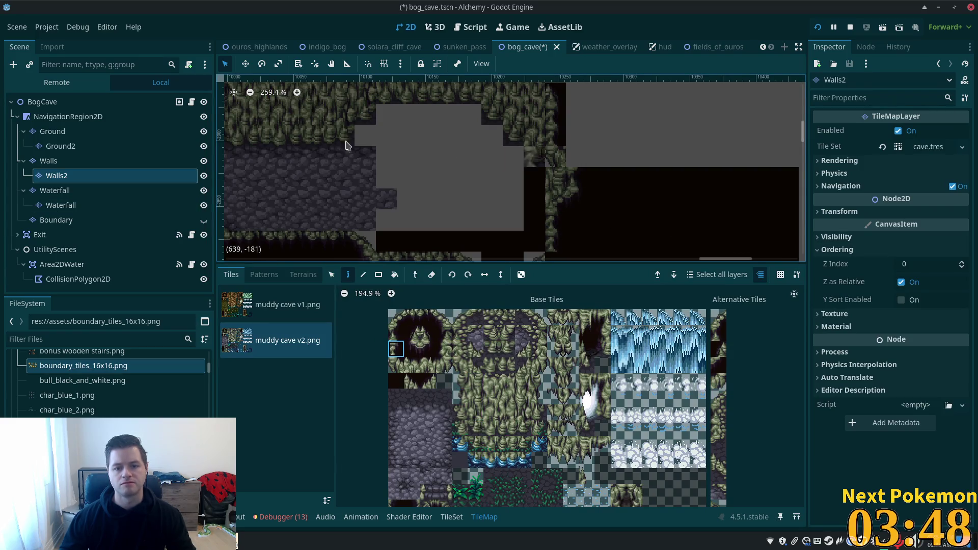
{"action": "left_click", "coordinate": [55, 102]}
{"action": "scroll", "coordinate": [565, 183], "scroll_direction": "up", "scroll_amount": 3}
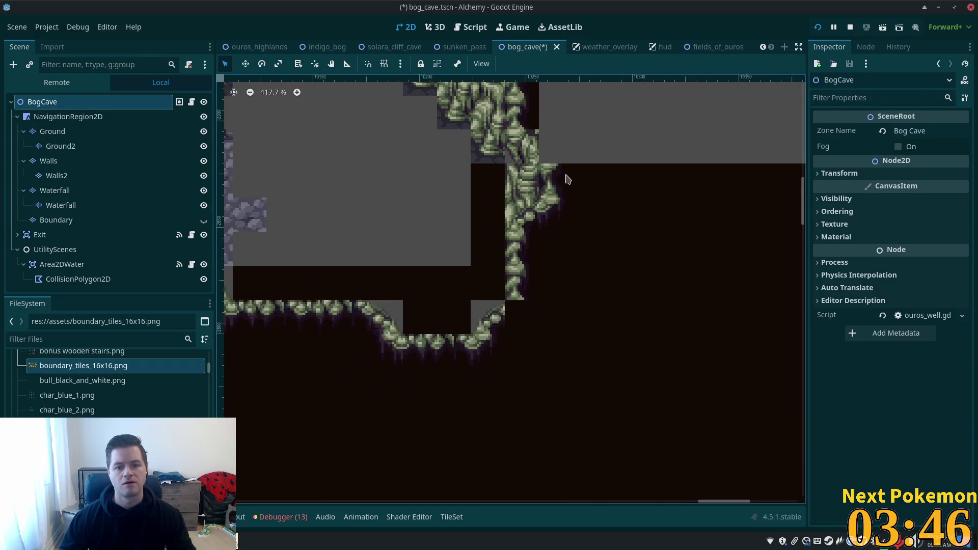
{"action": "scroll", "coordinate": [565, 188], "scroll_direction": "down", "scroll_amount": 1}
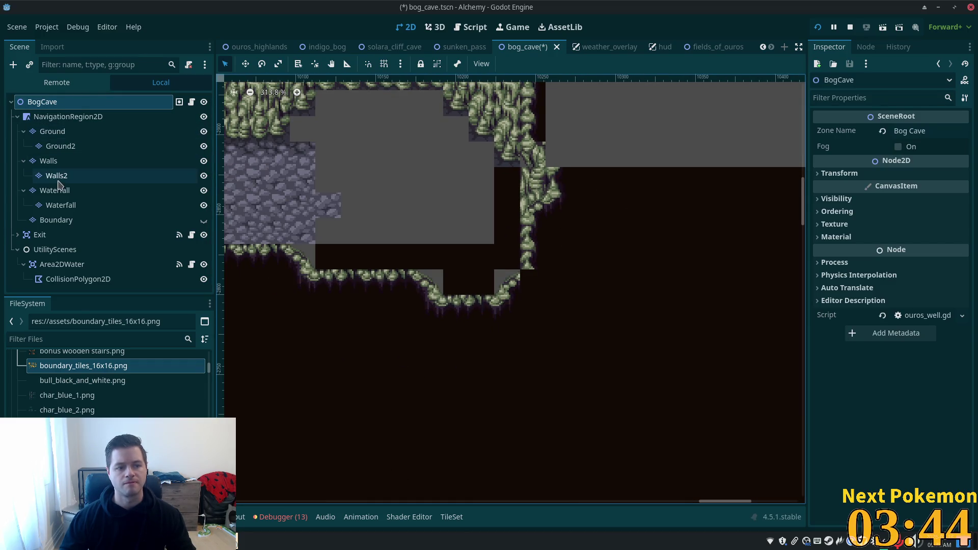
- Try wall tiles on the Walls2 layer, then save the bog cave scene
{"action": "left_click", "coordinate": [55, 160]}
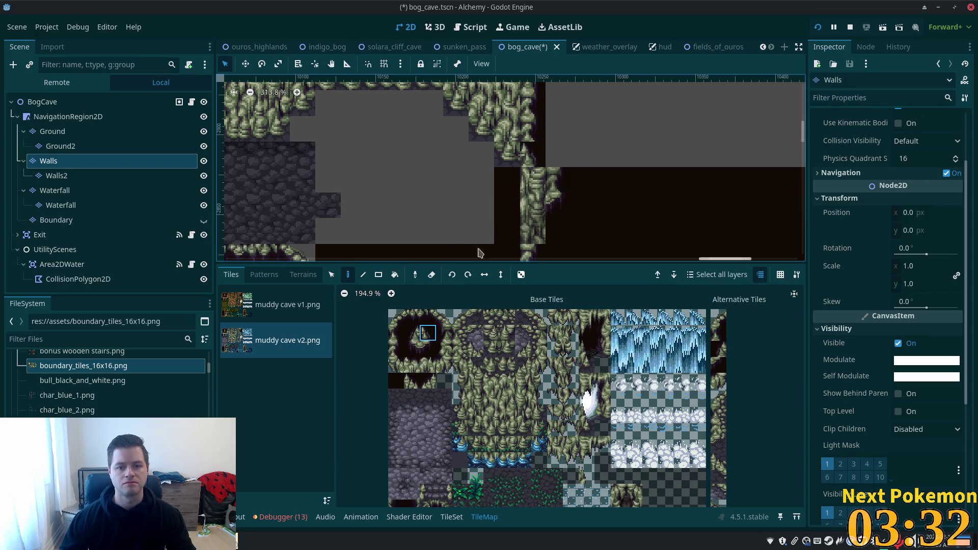
{"action": "left_click", "coordinate": [51, 103]}
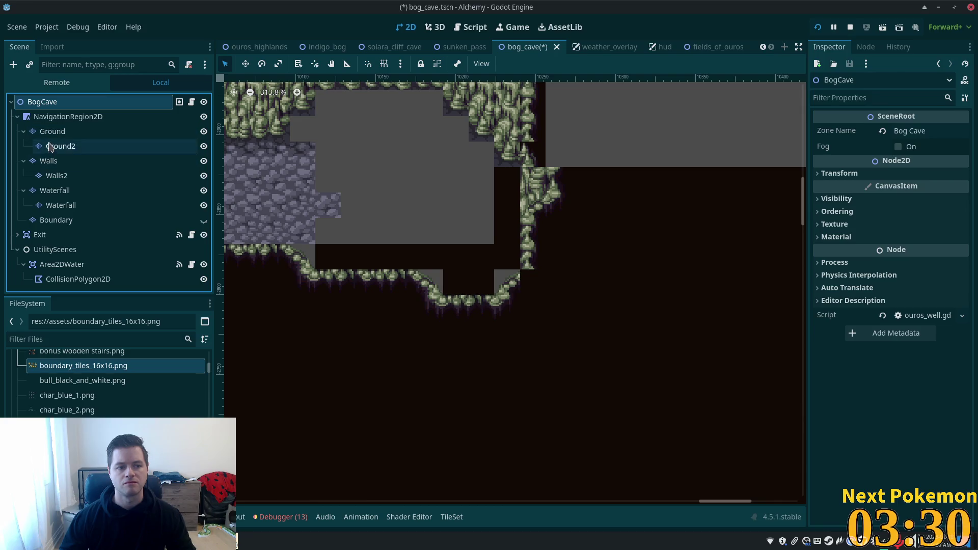
{"action": "left_click", "coordinate": [52, 176]}
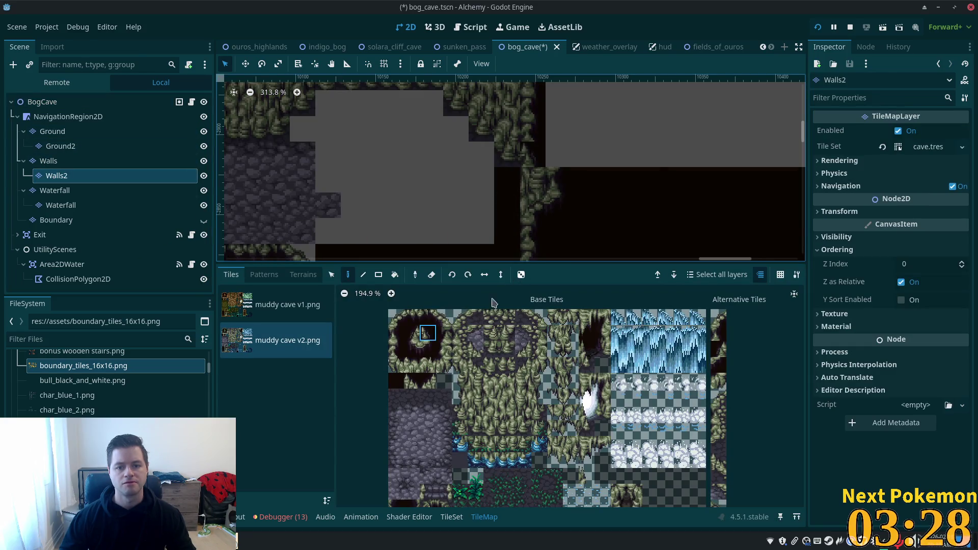
{"action": "left_click", "coordinate": [413, 383]}
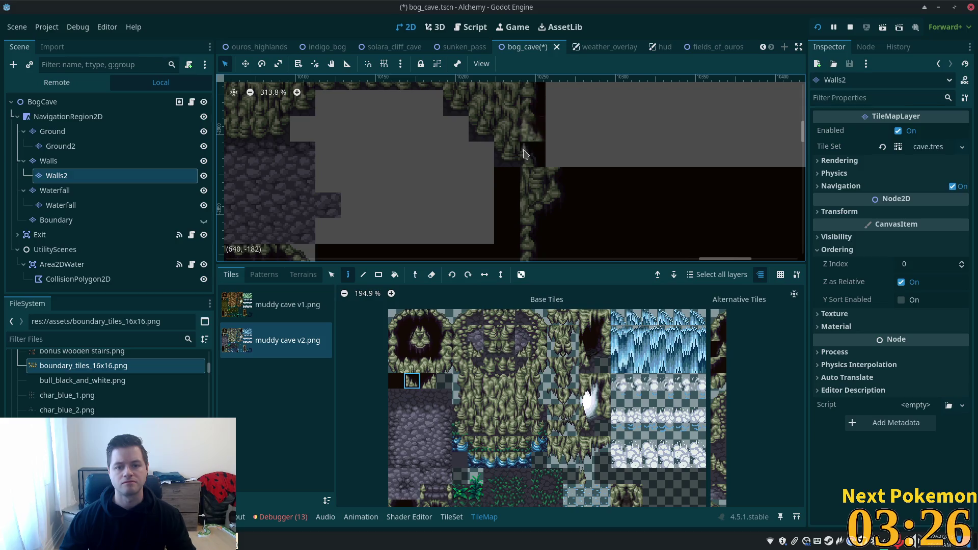
{"action": "left_click", "coordinate": [396, 364]}
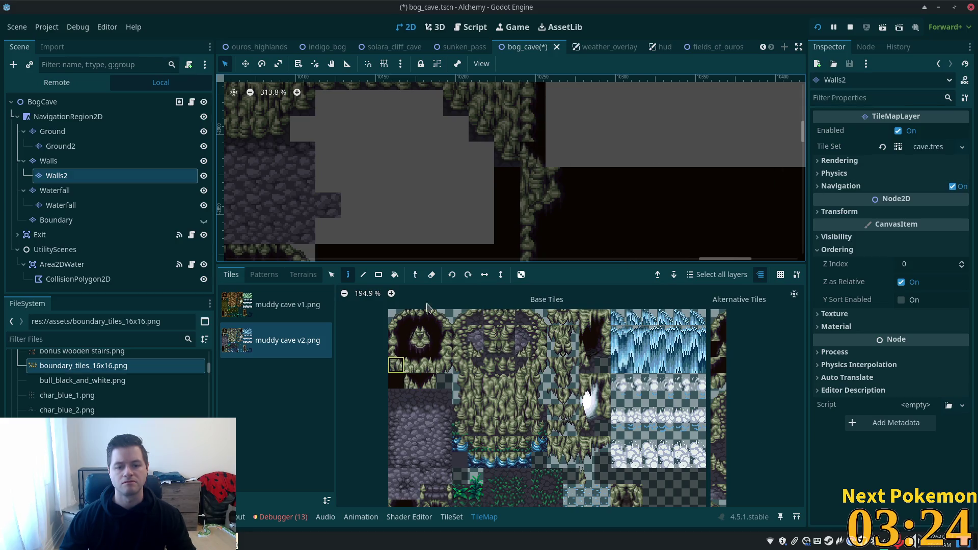
{"action": "left_click", "coordinate": [46, 102]}
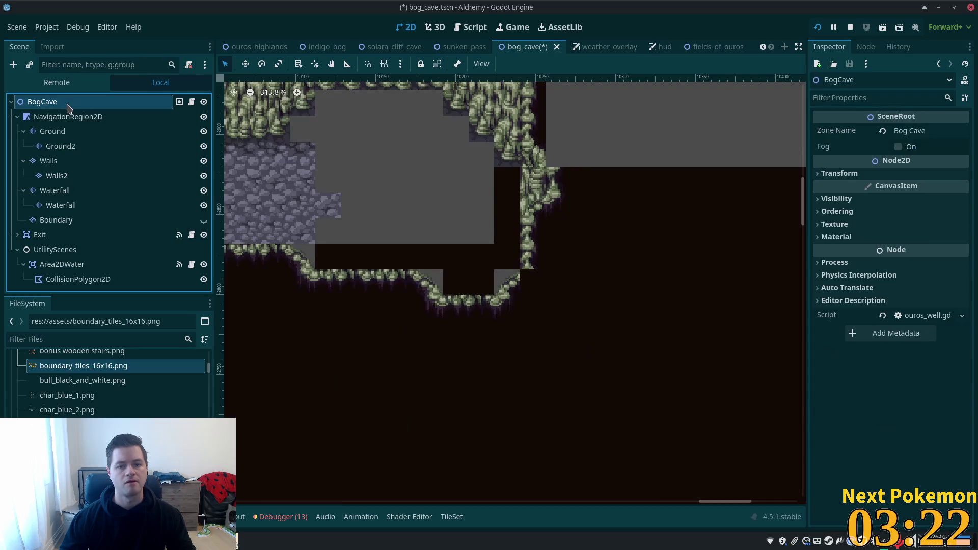
{"action": "key", "text": "ctrl+s"}
- Paint a wall tile at the cave wall's eastern bend on the Walls layer
{"action": "scroll", "coordinate": [540, 183], "scroll_direction": "up", "scroll_amount": 3}
{"action": "scroll", "coordinate": [540, 183], "scroll_direction": "right", "scroll_amount": 3}
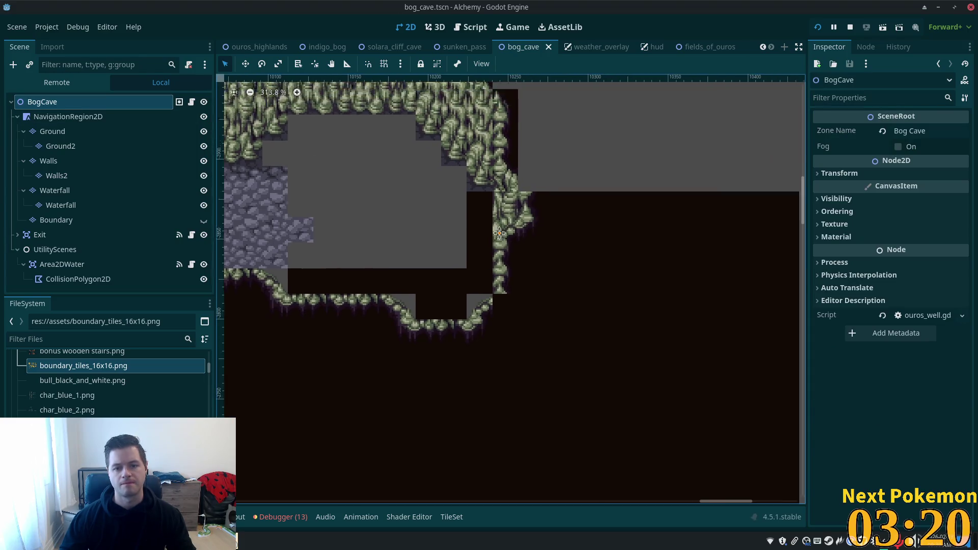
{"action": "left_click", "coordinate": [49, 160]}
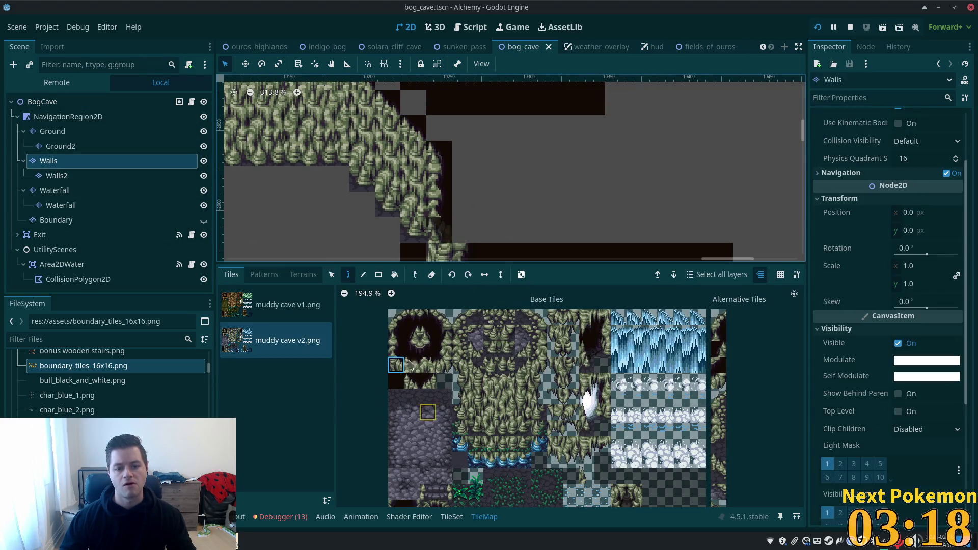
{"action": "left_click", "coordinate": [428, 333]}
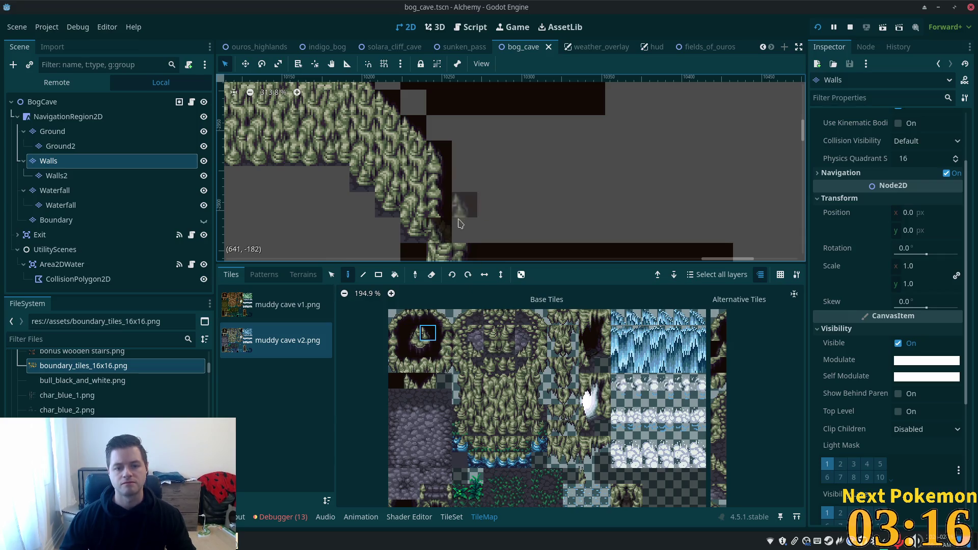
{"action": "scroll", "coordinate": [539, 189], "scroll_direction": "down", "scroll_amount": 1}
{"action": "scroll", "coordinate": [539, 189], "scroll_direction": "down", "scroll_amount": 3}
{"action": "left_click", "coordinate": [493, 167]}
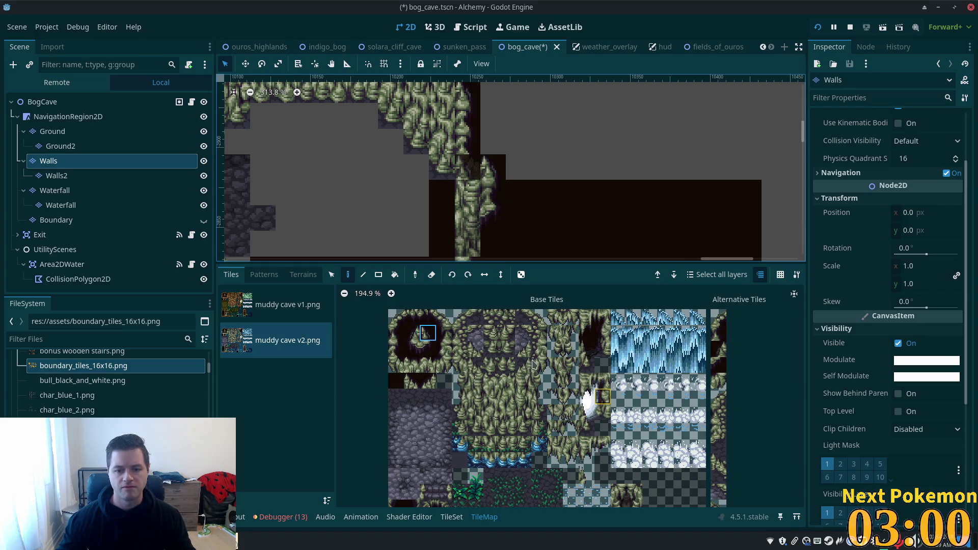
- Pick the lower tile of a two-tile vertical wall block from the atlas
{"action": "left_click", "coordinate": [482, 387]}
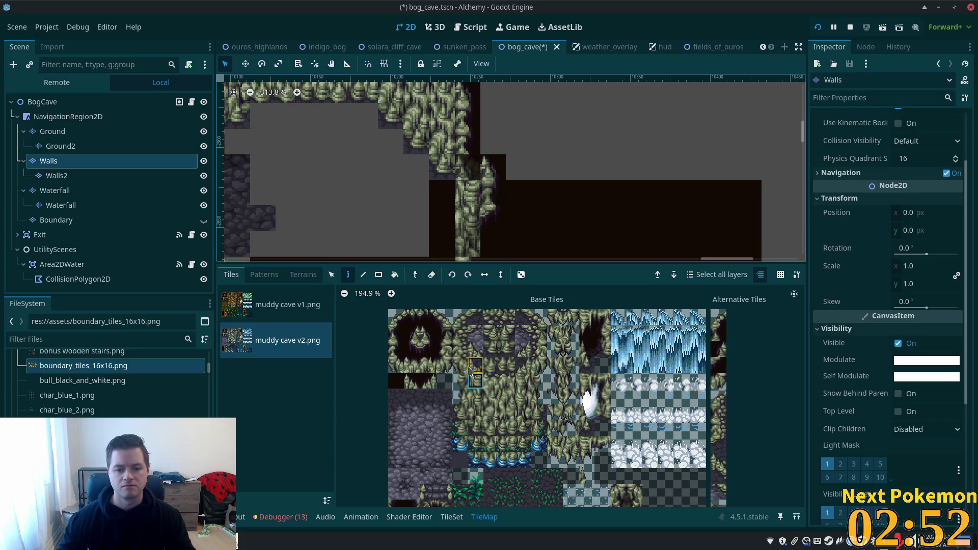
{"action": "left_click_drag", "start_coordinate": [463, 366], "coordinate": [460, 350]}
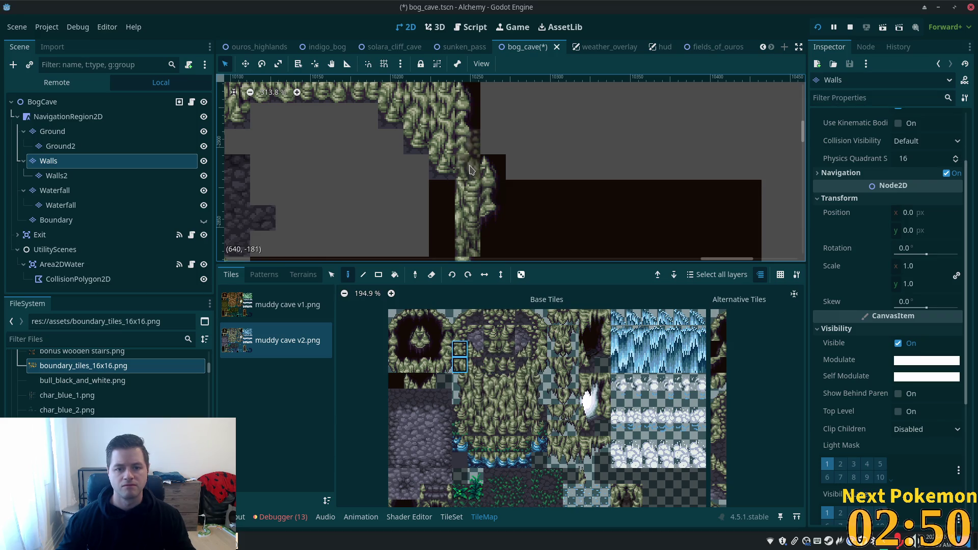
{"action": "left_click", "coordinate": [459, 365]}
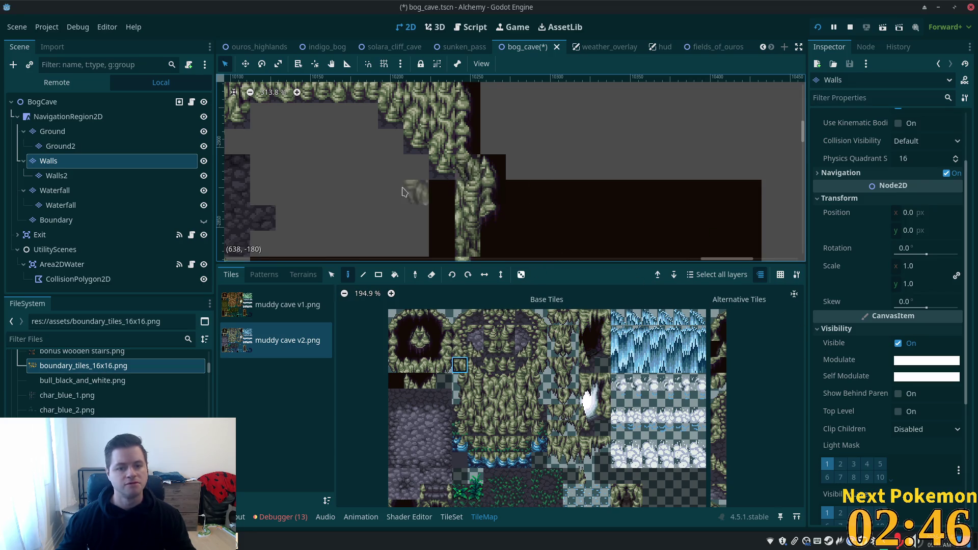
{"action": "scroll", "coordinate": [566, 193], "scroll_direction": "down", "scroll_amount": 1}
{"action": "scroll", "coordinate": [547, 201], "scroll_direction": "down", "scroll_amount": 3}
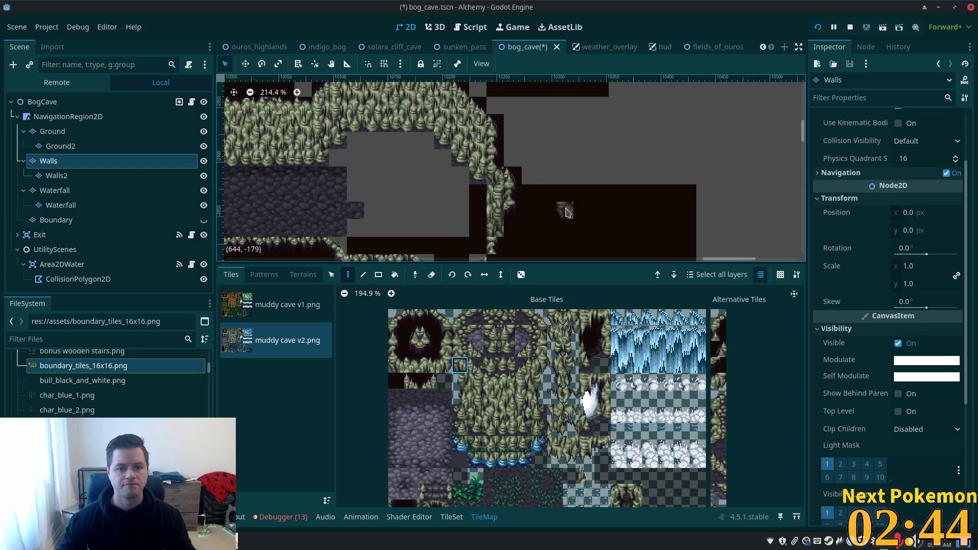
{"action": "scroll", "coordinate": [547, 207], "scroll_direction": "up", "scroll_amount": 2}
{"action": "scroll", "coordinate": [546, 206], "scroll_direction": "up", "scroll_amount": 2}
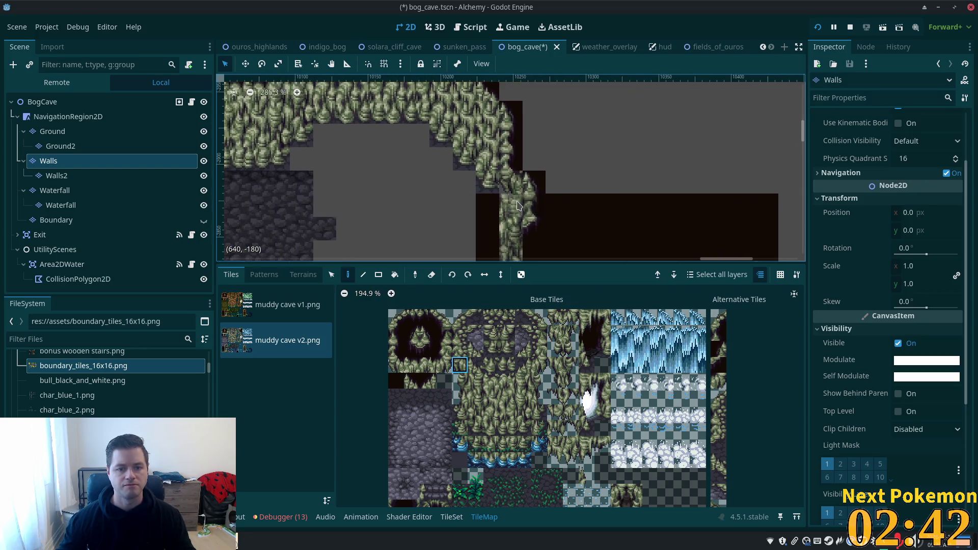
{"action": "left_click", "coordinate": [51, 177]}
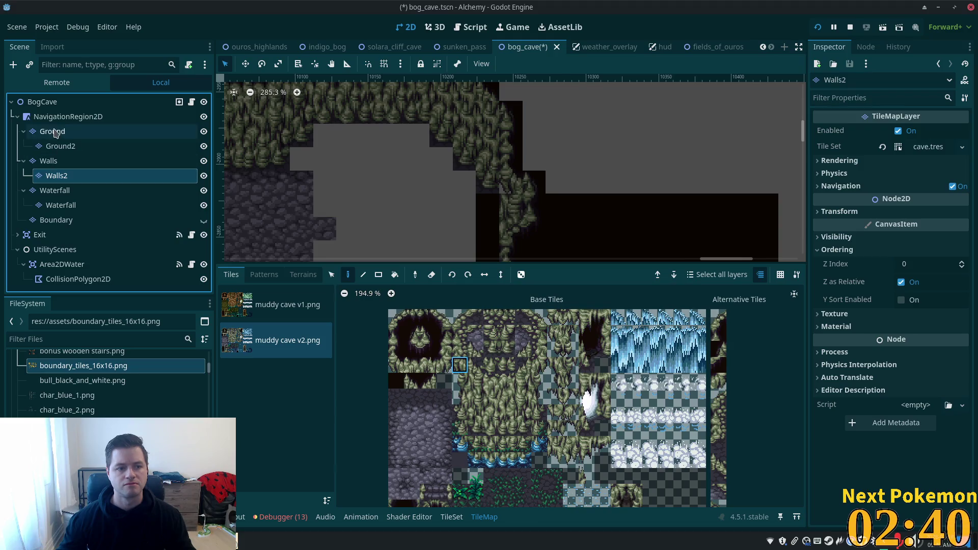
- Preview the map and compare the Walls2, Walls and Ground layers, settling on Walls
{"action": "left_click", "coordinate": [40, 102]}
{"action": "left_click", "coordinate": [56, 175]}
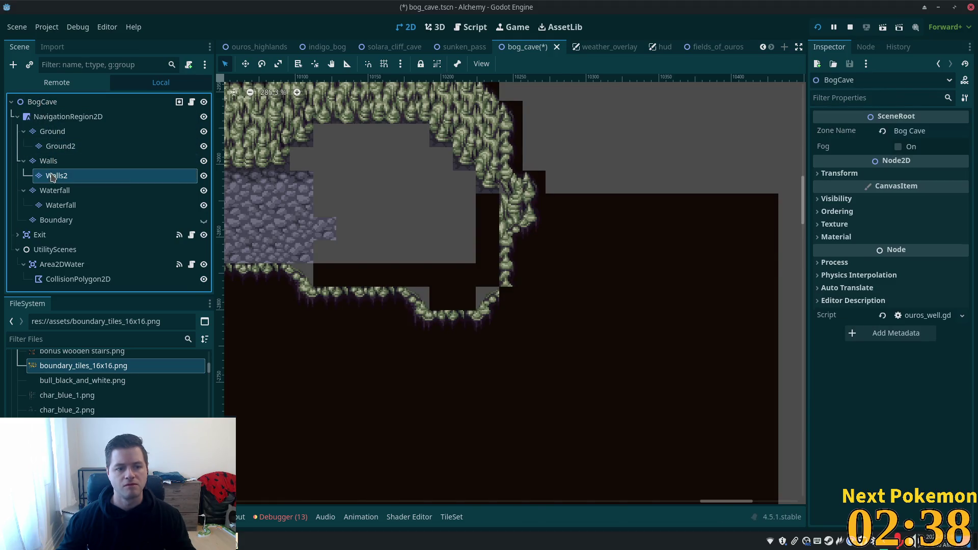
{"action": "left_click", "coordinate": [65, 159]}
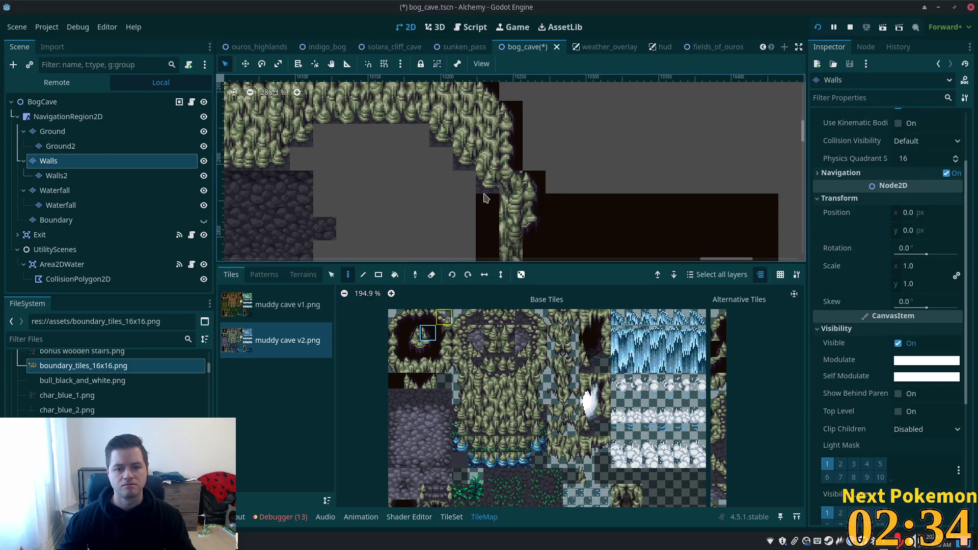
{"action": "left_click", "coordinate": [65, 104]}
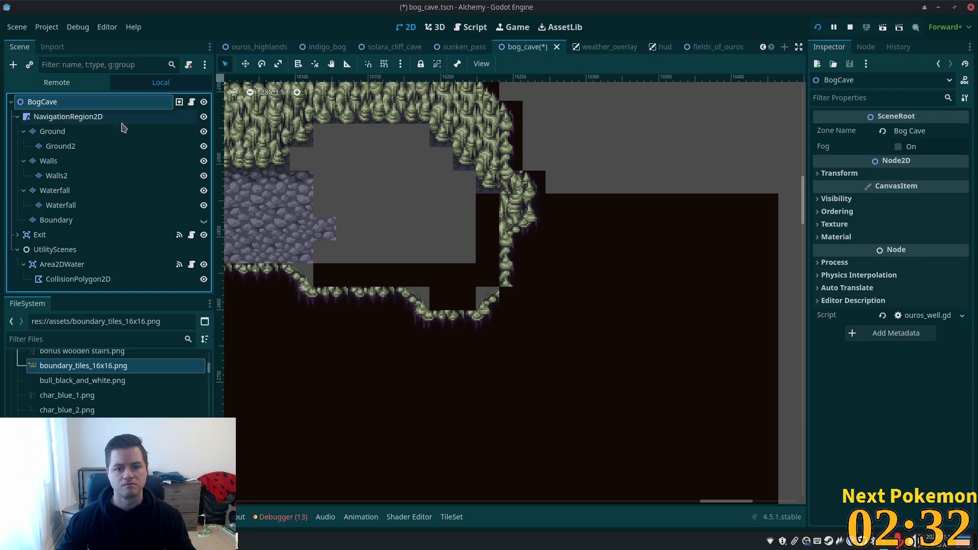
{"action": "scroll", "coordinate": [713, 220], "scroll_direction": "down", "scroll_amount": 3}
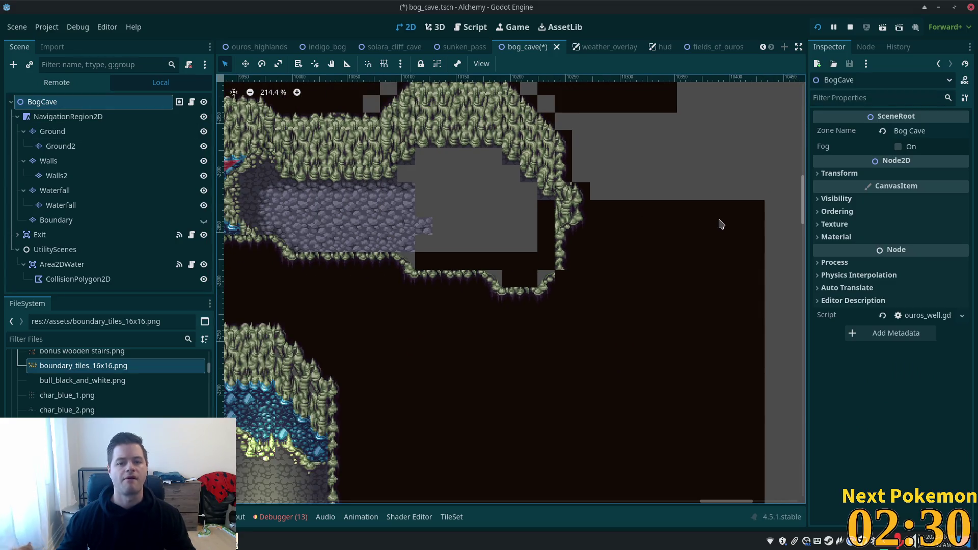
{"action": "scroll", "coordinate": [497, 219], "scroll_direction": "up", "scroll_amount": 3}
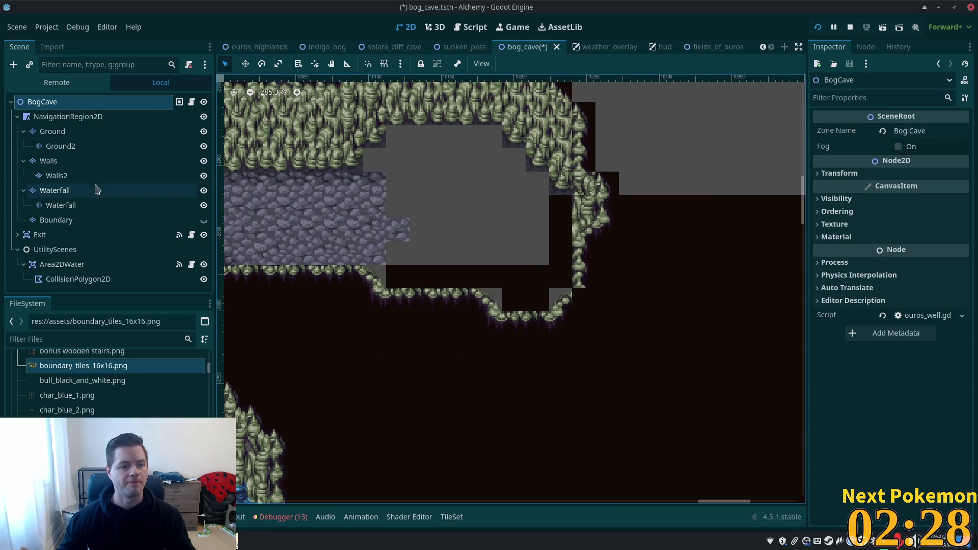
{"action": "left_click", "coordinate": [51, 161]}
{"action": "left_click", "coordinate": [61, 132]}
{"action": "left_click", "coordinate": [48, 161]}
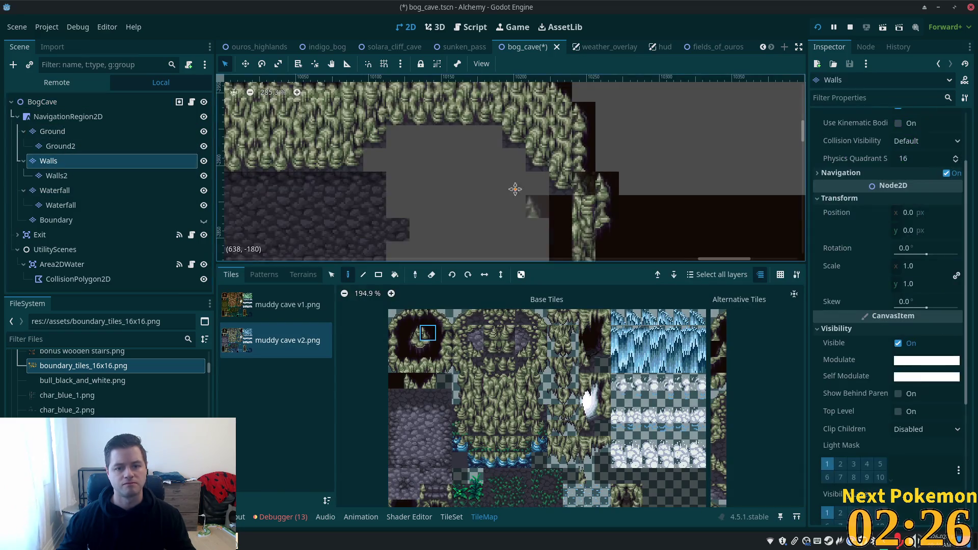
{"action": "scroll", "coordinate": [524, 200], "scroll_direction": "down", "scroll_amount": 5}
- Erase a dark column and a dark row of wall tiles with the rectangle tool
{"action": "key", "text": "r"}
{"action": "mouse_move", "coordinate": [461, 125]}
{"action": "left_mouse_down"}
{"action": "mouse_move", "coordinate": [473, 178]}
{"action": "mouse_move", "coordinate": [446, 211]}
{"action": "mouse_move", "coordinate": [426, 210]}
{"action": "left_mouse_up"}
{"action": "left_click_drag", "start_coordinate": [426, 186], "coordinate": [300, 184]}
{"action": "scroll", "coordinate": [552, 170], "scroll_direction": "up", "scroll_amount": 2}
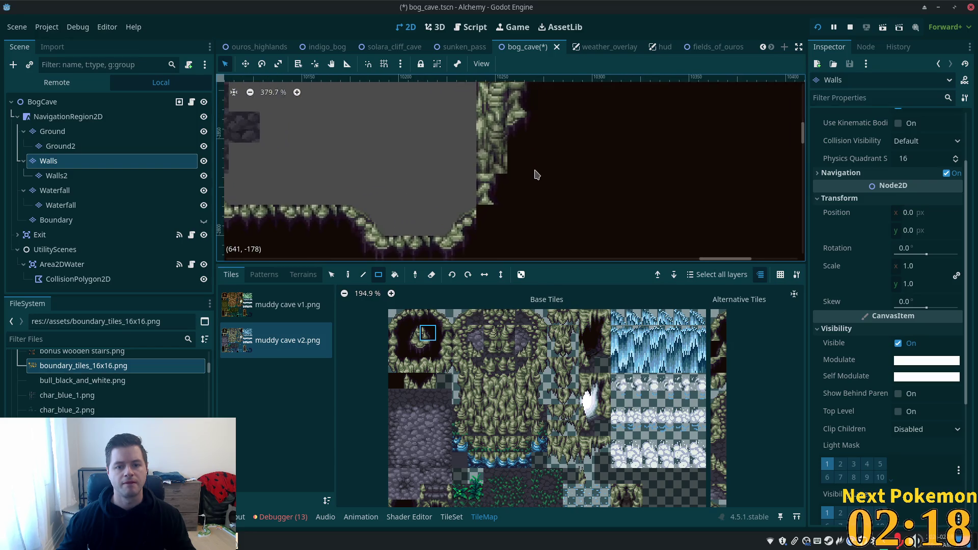
{"action": "scroll", "coordinate": [527, 172], "scroll_direction": "down", "scroll_amount": 2}
- Paint one more cave-wall tile below the corridor's right-hand wall column
{"action": "left_click", "coordinate": [97, 104]}
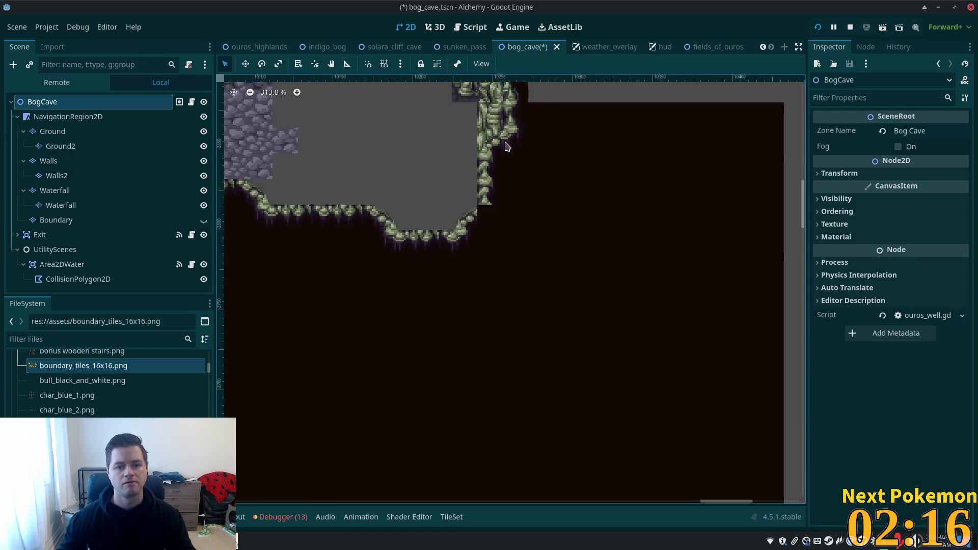
{"action": "scroll", "coordinate": [566, 173], "scroll_direction": "down", "scroll_amount": 3}
{"action": "scroll", "coordinate": [635, 232], "scroll_direction": "up", "scroll_amount": 4}
{"action": "left_click", "coordinate": [51, 161]}
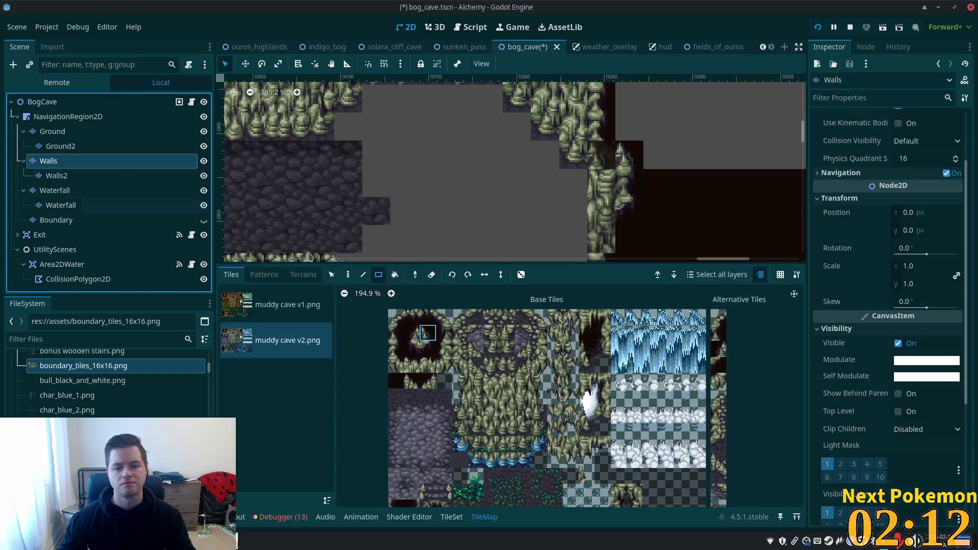
{"action": "left_click_drag", "start_coordinate": [383, 189], "coordinate": [258, 207]}
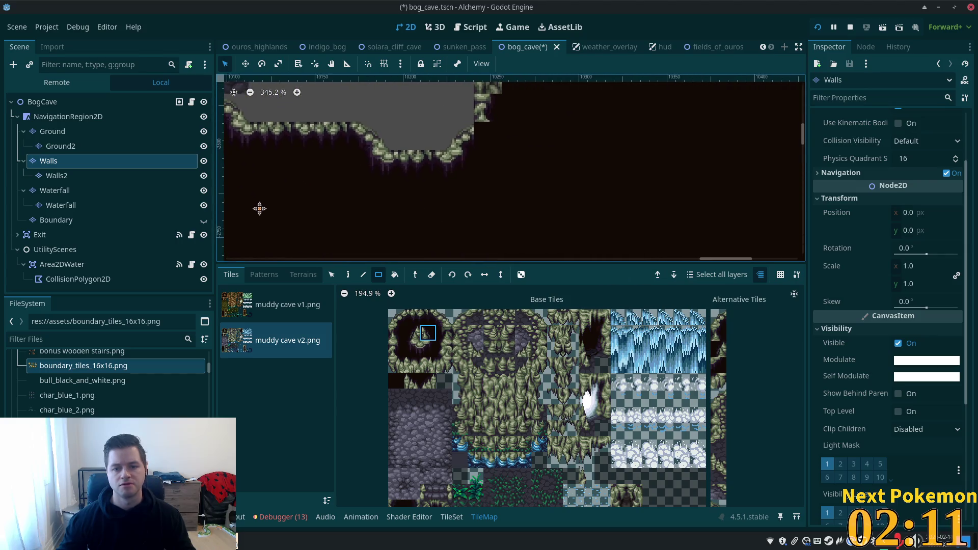
{"action": "left_click", "coordinate": [429, 355]}
{"action": "left_click", "coordinate": [479, 171]}
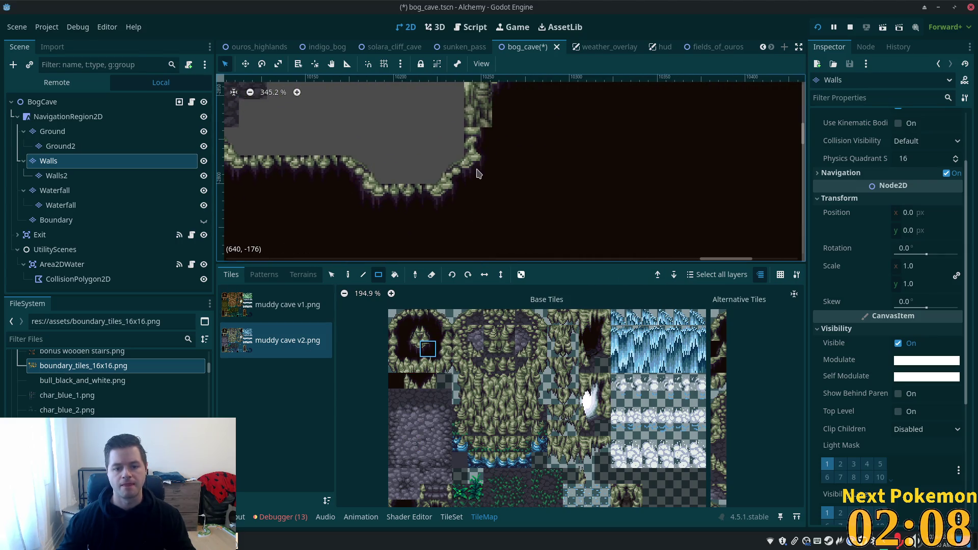
{"action": "scroll", "coordinate": [583, 175], "scroll_direction": "down", "scroll_amount": 2}
{"action": "scroll", "coordinate": [552, 251], "scroll_direction": "up", "scroll_amount": 1}
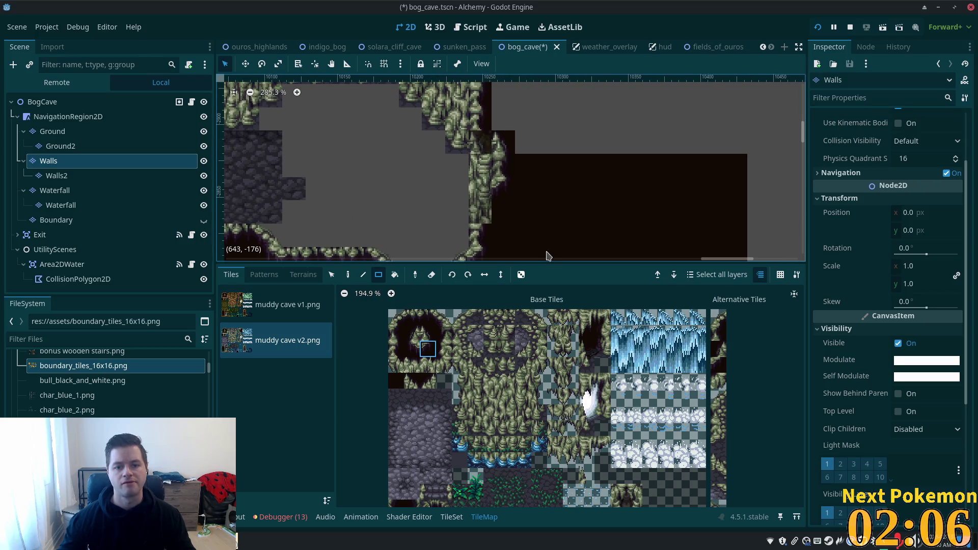
- Check the whole map undimmed, then go back to the wall layers
{"action": "left_click", "coordinate": [65, 107]}
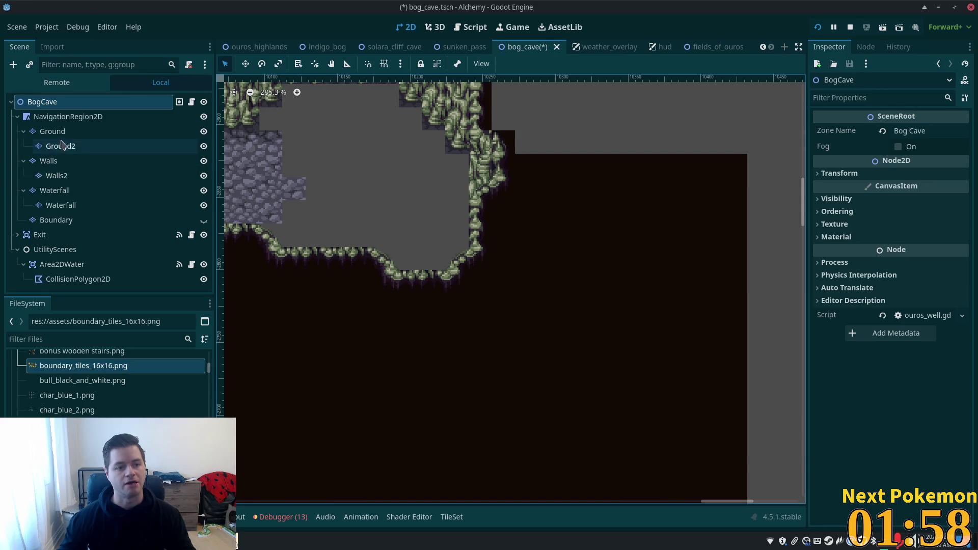
{"action": "left_click", "coordinate": [56, 161]}
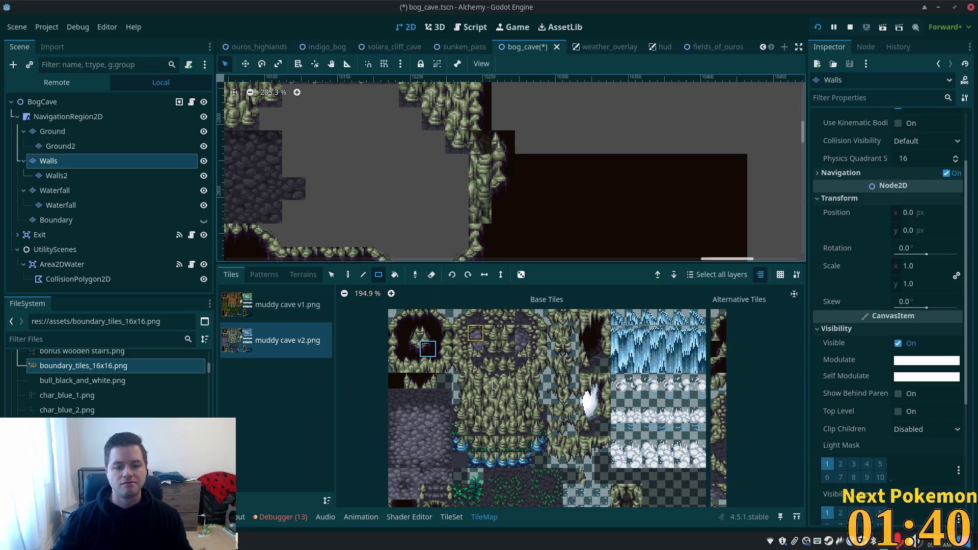
{"action": "left_click", "coordinate": [51, 179]}
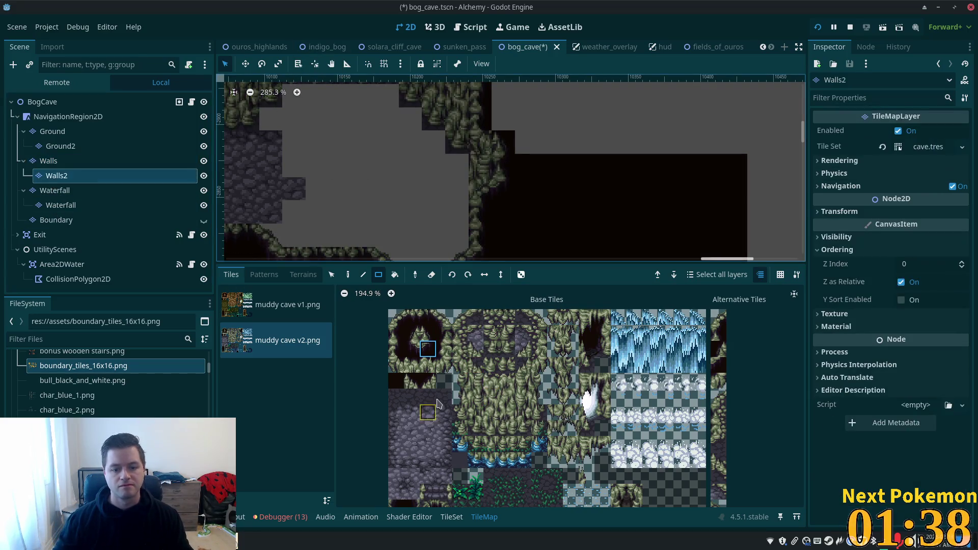
- Paint a cave-wall tile into a cell along the corridor's right-side wall edge
{"action": "left_click", "coordinate": [462, 383]}
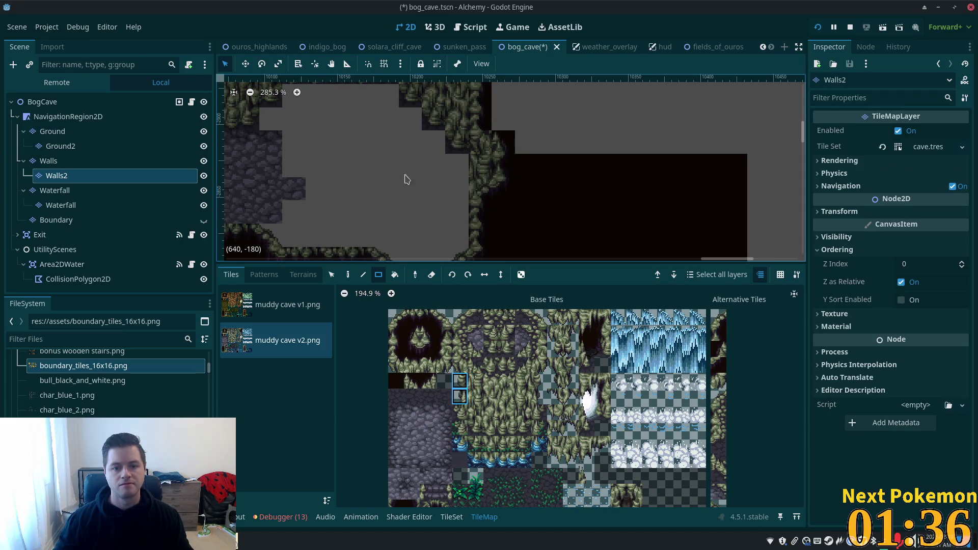
{"action": "left_click", "coordinate": [348, 275]}
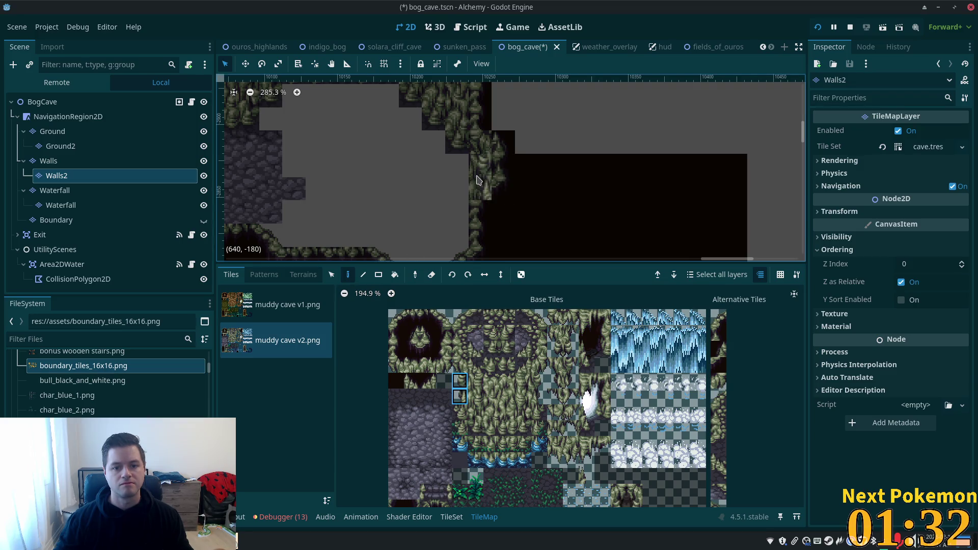
{"action": "left_click", "coordinate": [56, 101]}
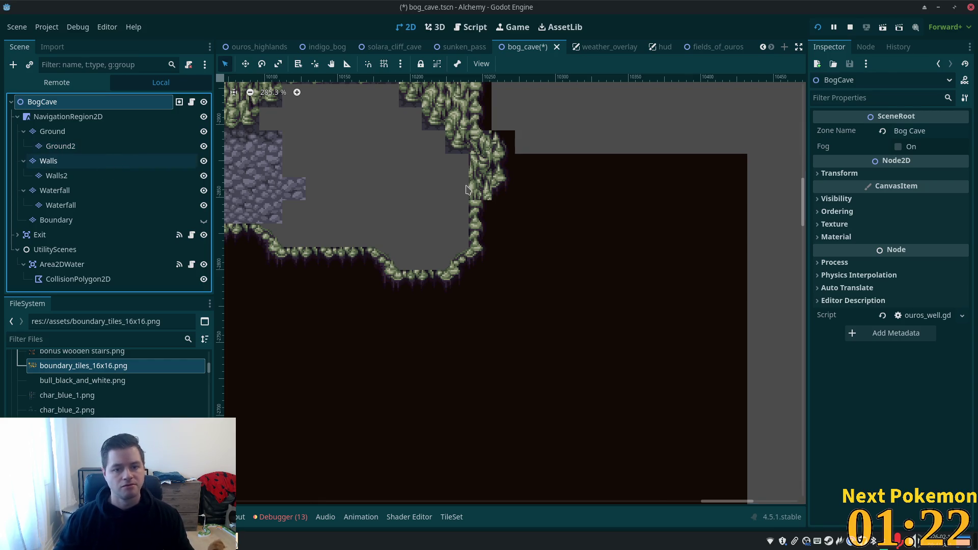
{"action": "left_click", "coordinate": [86, 177]}
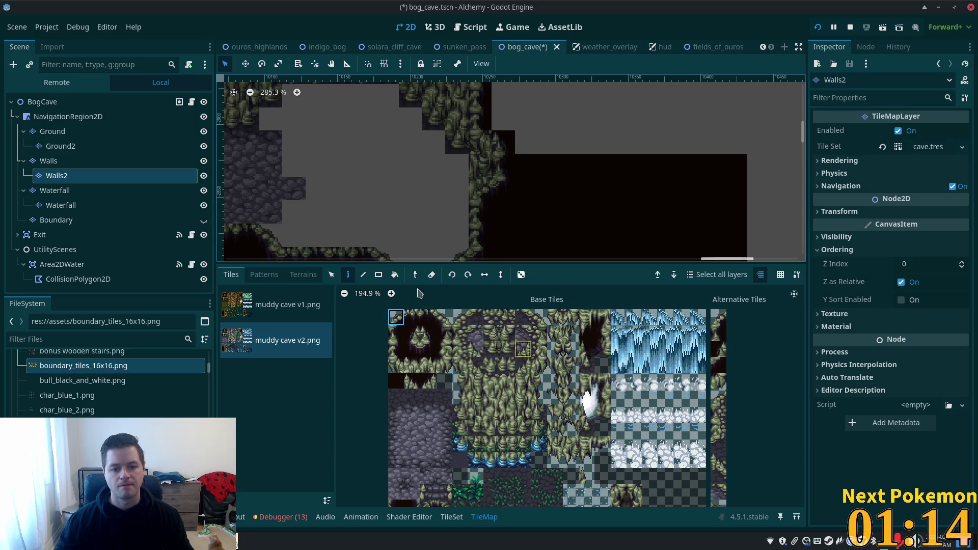
{"action": "left_click", "coordinate": [48, 161]}
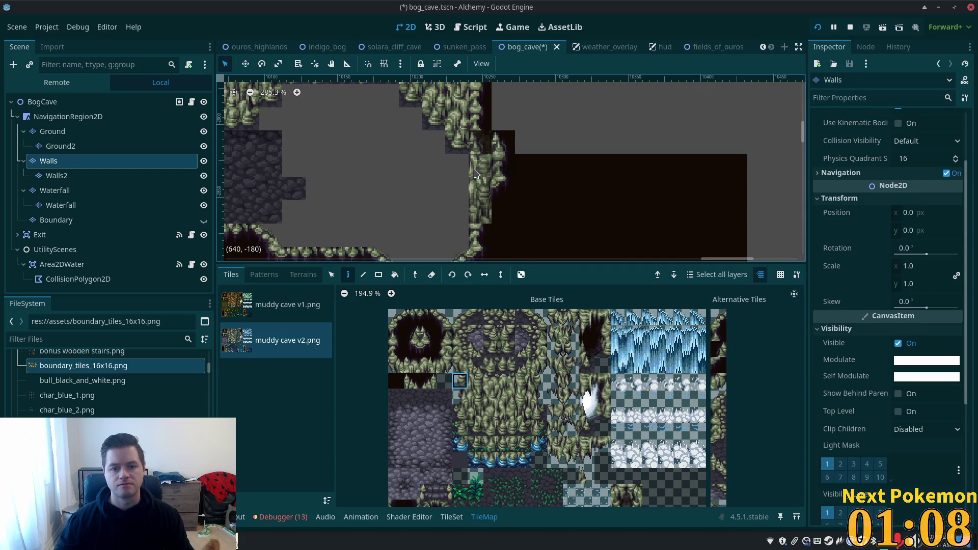
{"action": "left_click", "coordinate": [475, 396]}
{"action": "left_click", "coordinate": [483, 172]}
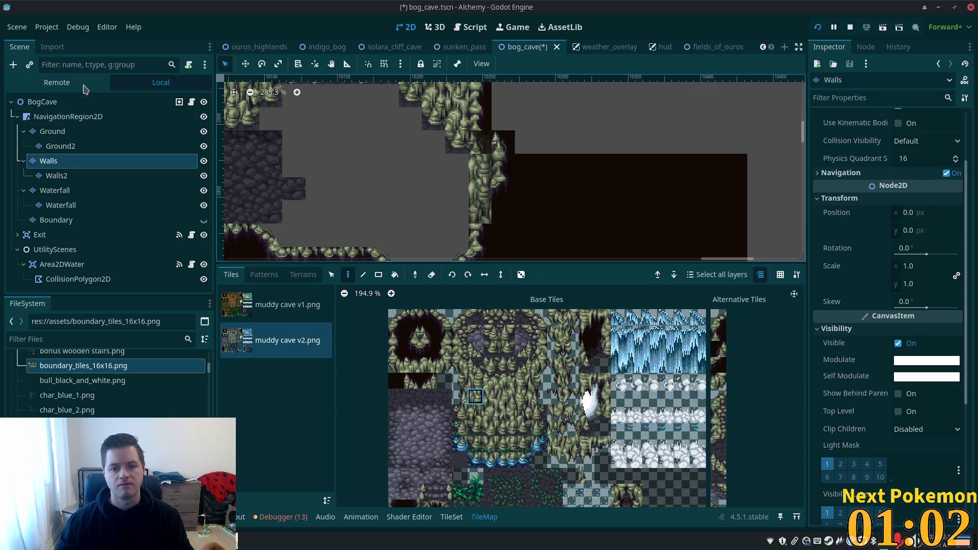
- Check the finished corridor wall on the whole undimmed map
{"action": "left_click", "coordinate": [51, 102]}
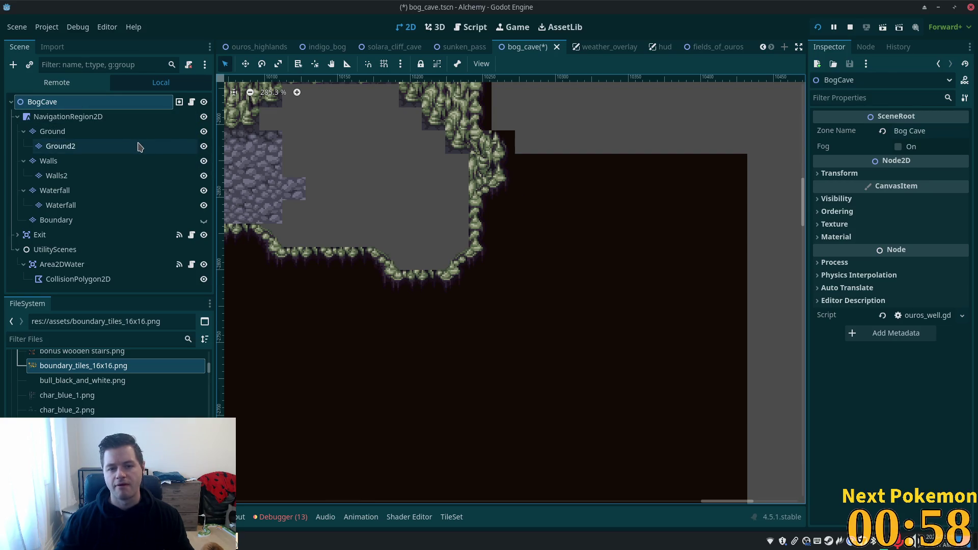
{"action": "left_click", "coordinate": [48, 161]}
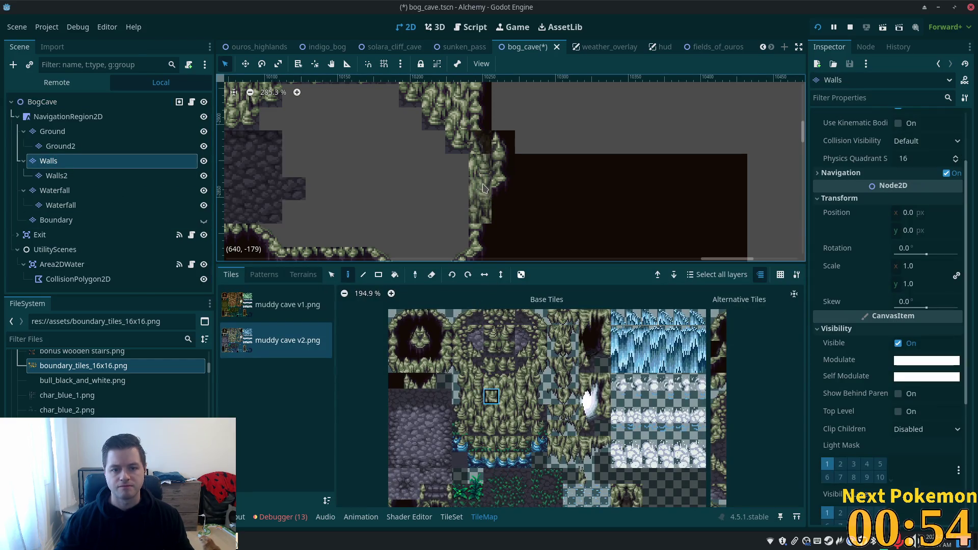
{"action": "left_click", "coordinate": [46, 102]}
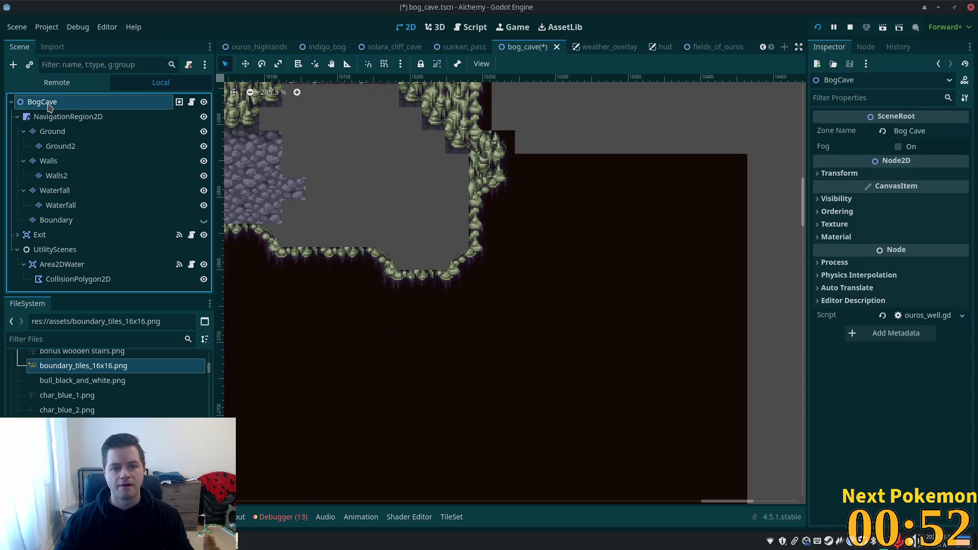
{"action": "scroll", "coordinate": [571, 285], "scroll_direction": "down", "scroll_amount": 2}
{"action": "scroll", "coordinate": [556, 286], "scroll_direction": "down", "scroll_amount": 1}
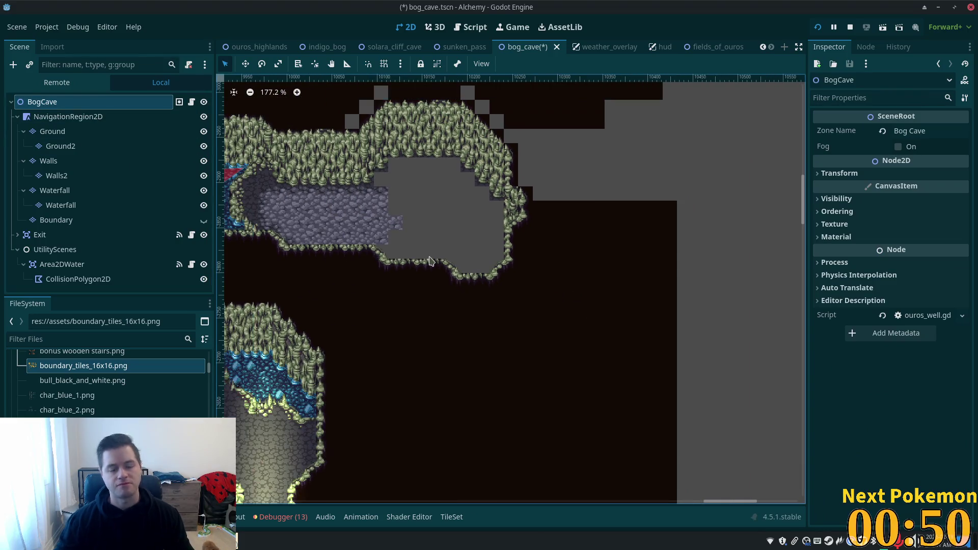
{"action": "left_click", "coordinate": [52, 131]}
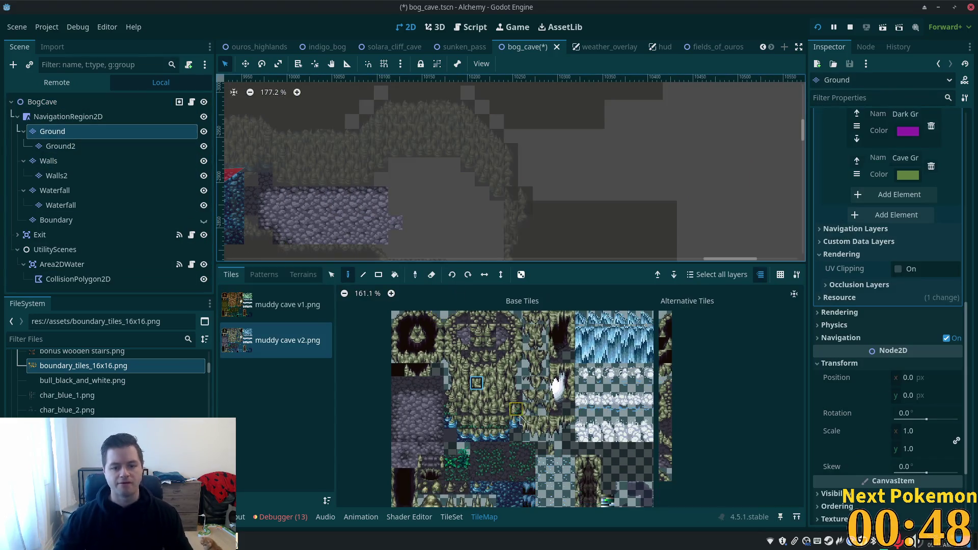
- Paint a strip of grass tiles beneath the corridor's top wall
{"action": "scroll", "coordinate": [541, 377], "scroll_direction": "up", "scroll_amount": 4}
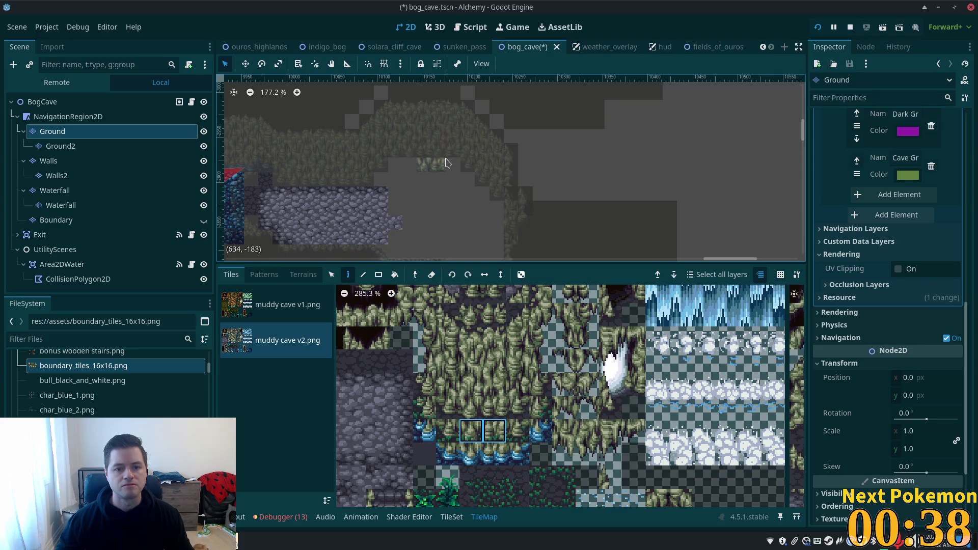
{"action": "left_click", "coordinate": [399, 155]}
{"action": "left_click_drag", "start_coordinate": [431, 155], "coordinate": [443, 154]}
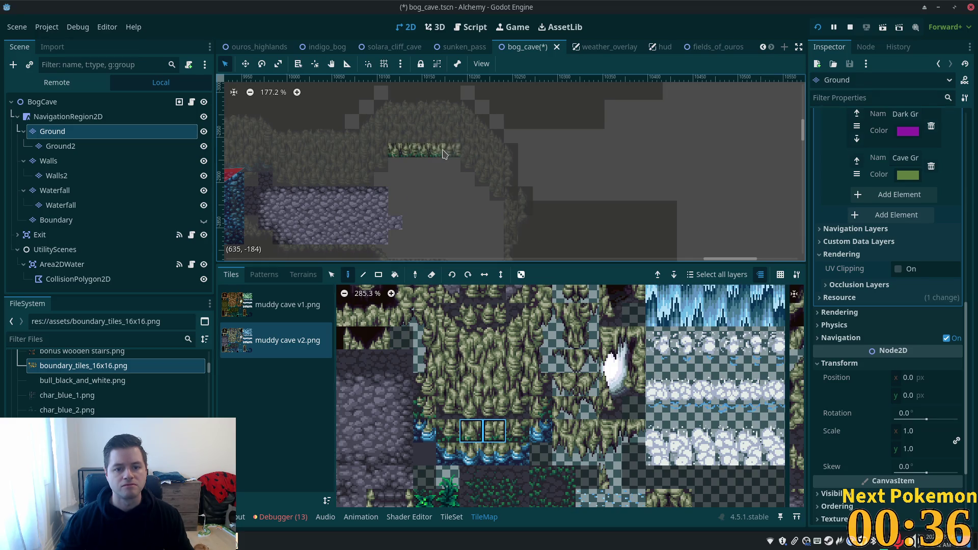
{"action": "left_click", "coordinate": [472, 431]}
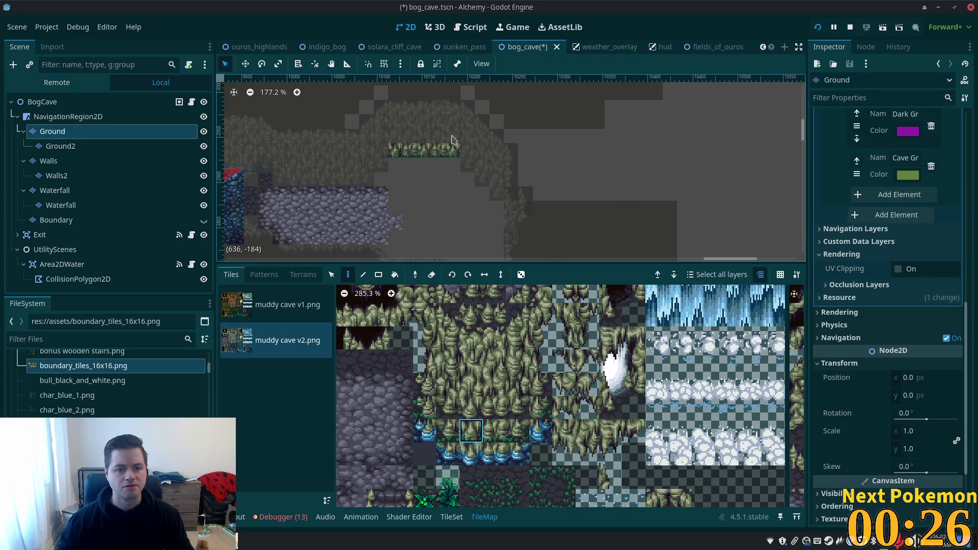
{"action": "scroll", "coordinate": [451, 162], "scroll_direction": "up", "scroll_amount": 5}
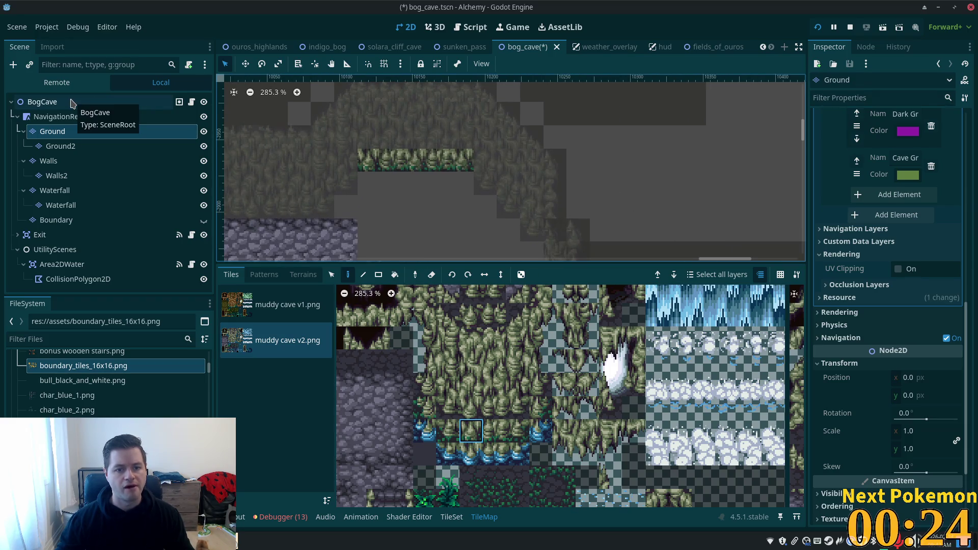
- Select the painted grass strip and review it alongside the Walls layer
{"action": "left_click", "coordinate": [331, 274]}
{"action": "left_click_drag", "start_coordinate": [367, 160], "coordinate": [465, 164]}
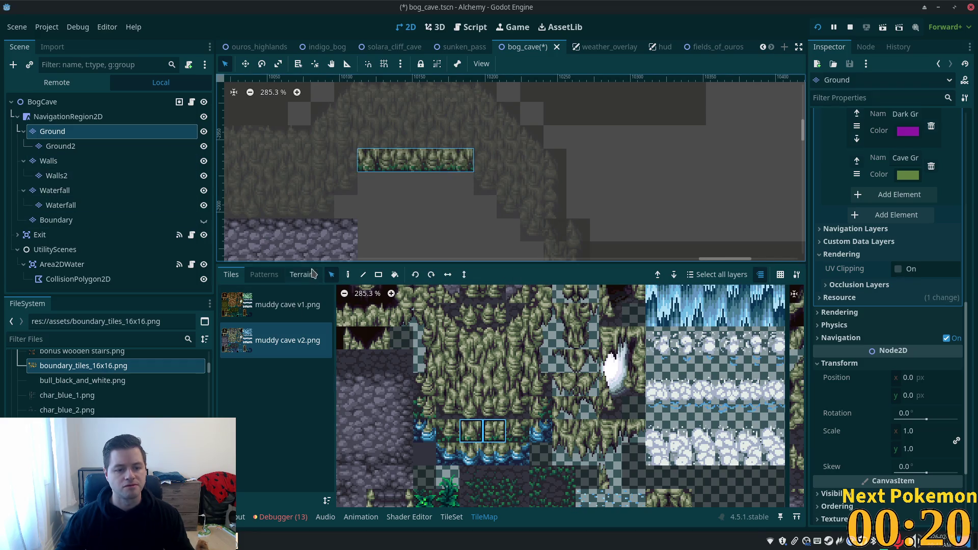
{"action": "left_click", "coordinate": [348, 275]}
{"action": "left_click", "coordinate": [49, 161]}
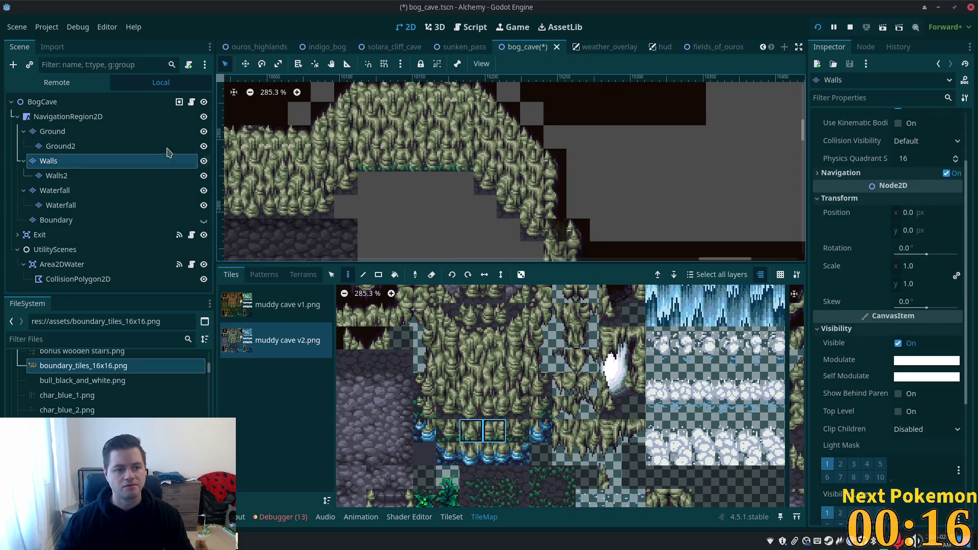
{"action": "left_click", "coordinate": [89, 135]}
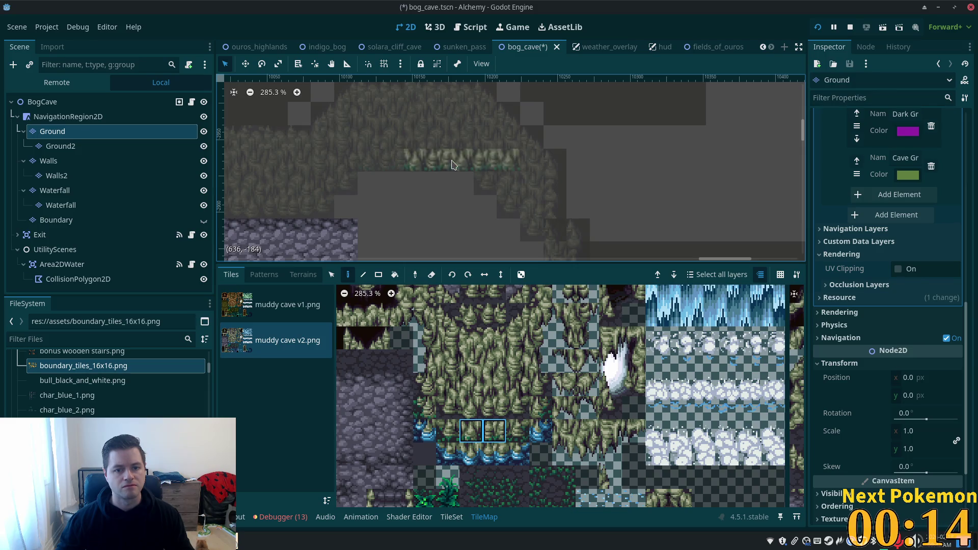
{"action": "left_click", "coordinate": [143, 102]}
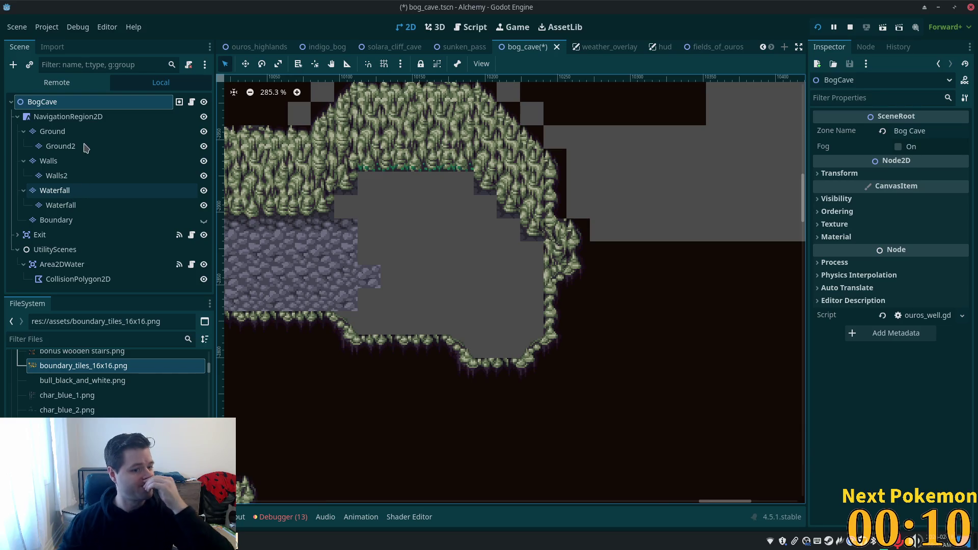
- Pick a single wall tile from the atlas on the Walls layer
{"action": "left_click", "coordinate": [77, 160]}
{"action": "left_click", "coordinate": [540, 410]}
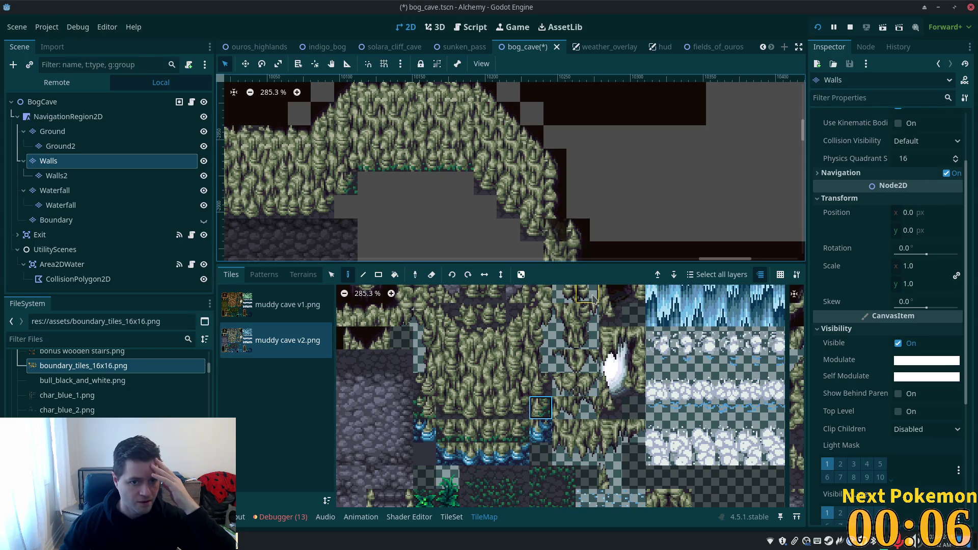
{"action": "left_click", "coordinate": [517, 431]}
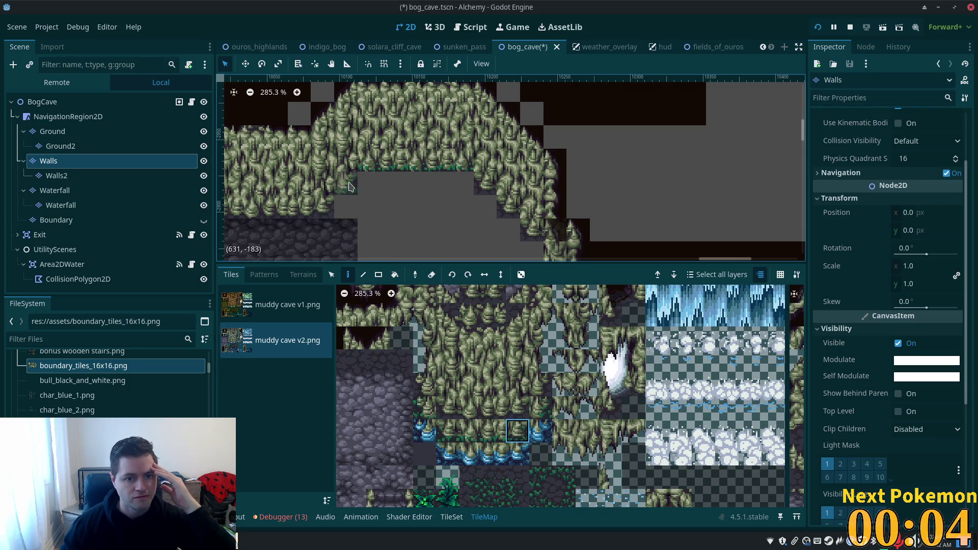
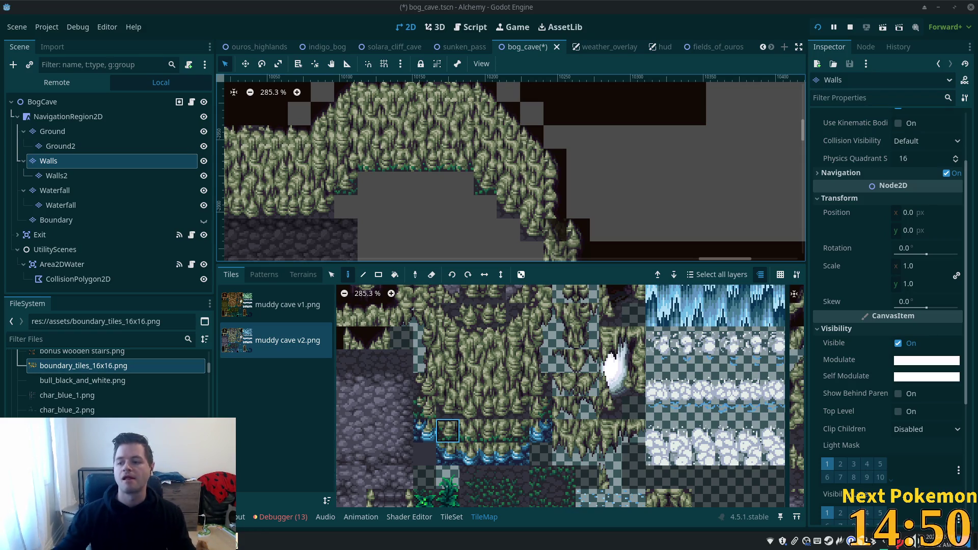
- Select the Ground layer and paint one muddy cave v2 grass tile onto the cave floor
{"action": "scroll", "coordinate": [392, 184], "scroll_direction": "down", "scroll_amount": 1}
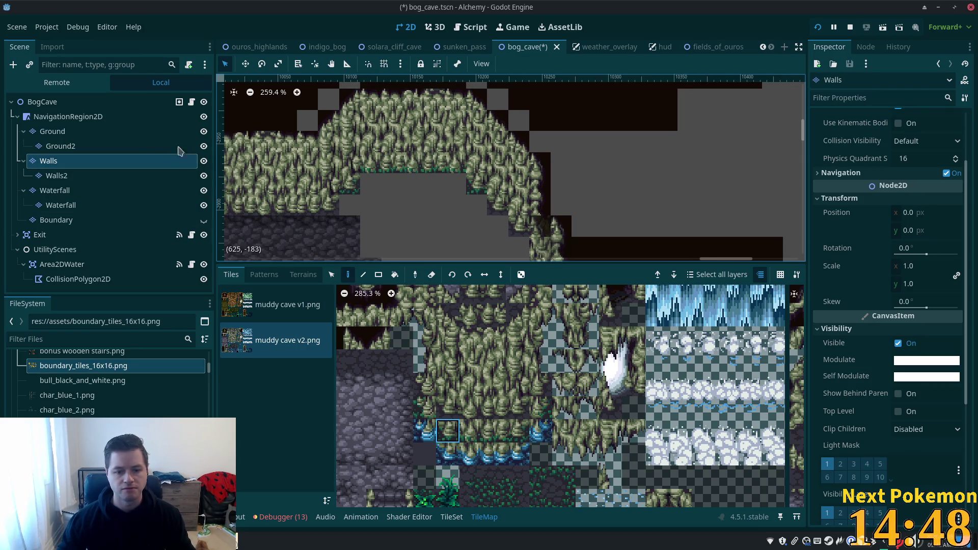
{"action": "left_click", "coordinate": [53, 131]}
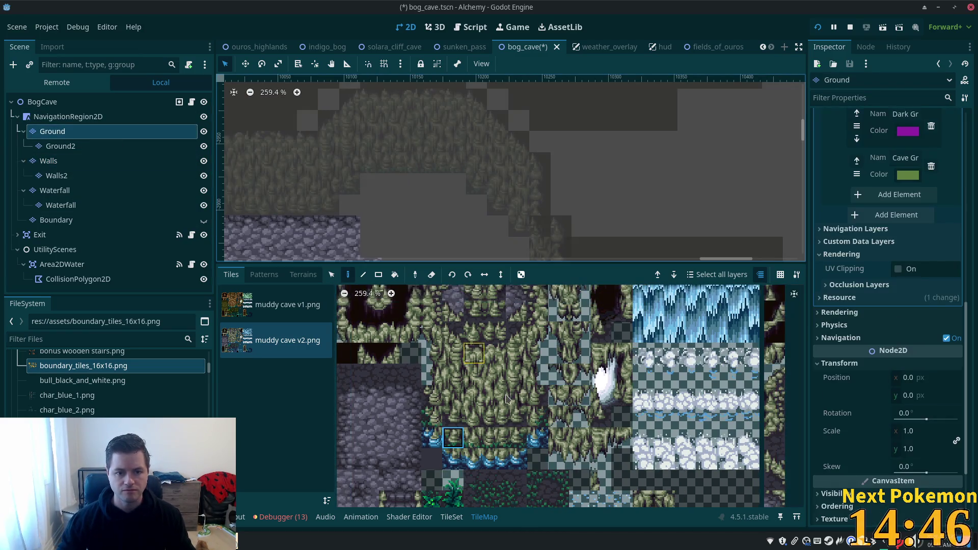
{"action": "scroll", "coordinate": [526, 388], "scroll_direction": "down", "scroll_amount": 1}
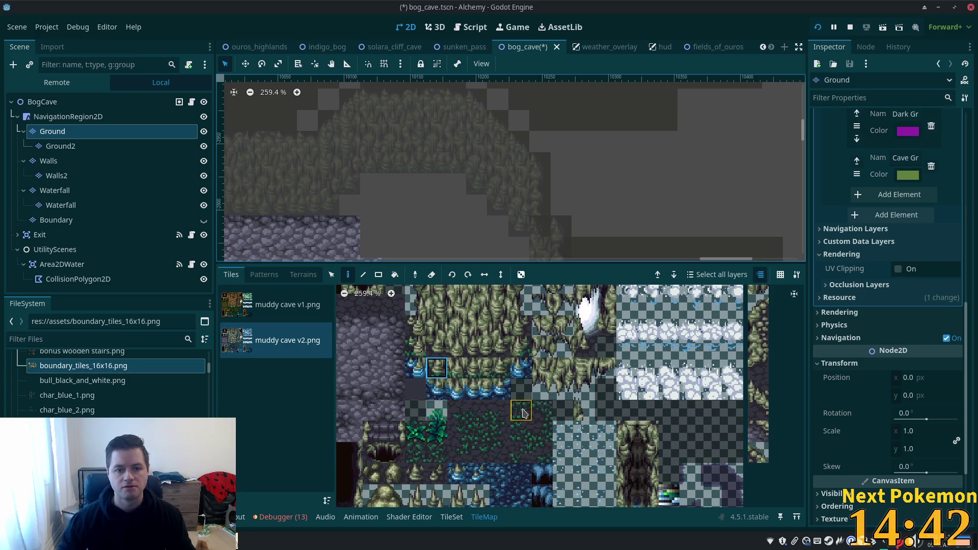
{"action": "left_click_drag", "start_coordinate": [524, 413], "coordinate": [540, 412]}
{"action": "left_click", "coordinate": [516, 413]}
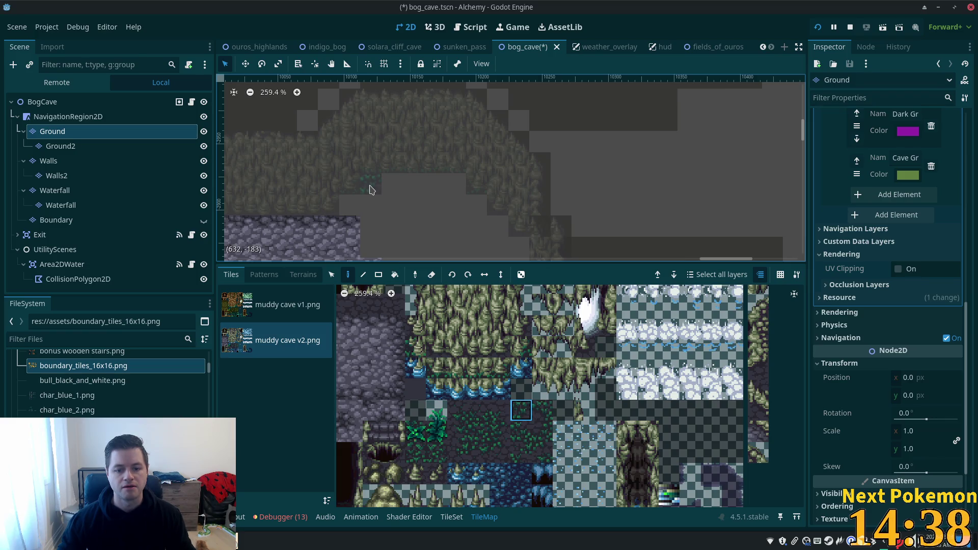
{"action": "left_click", "coordinate": [549, 417]}
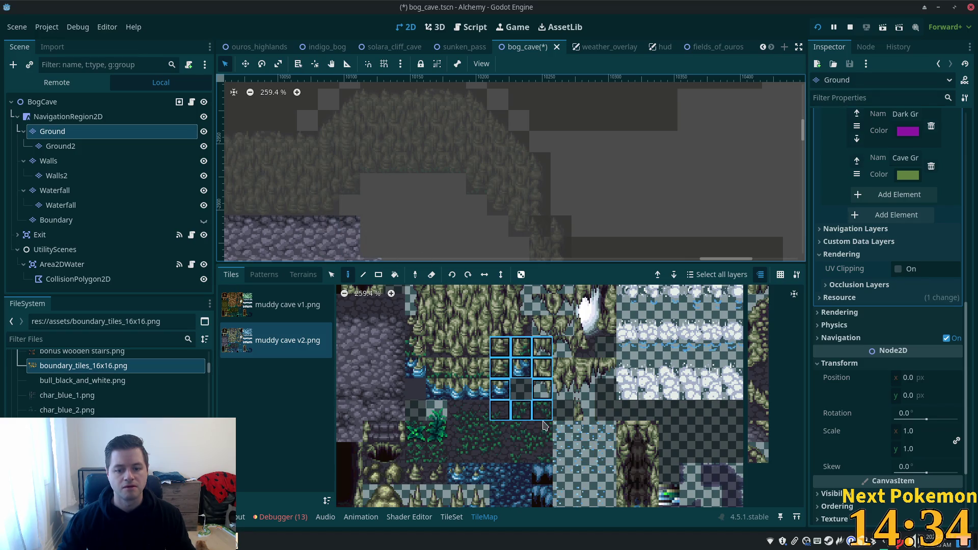
{"action": "left_click", "coordinate": [349, 205]}
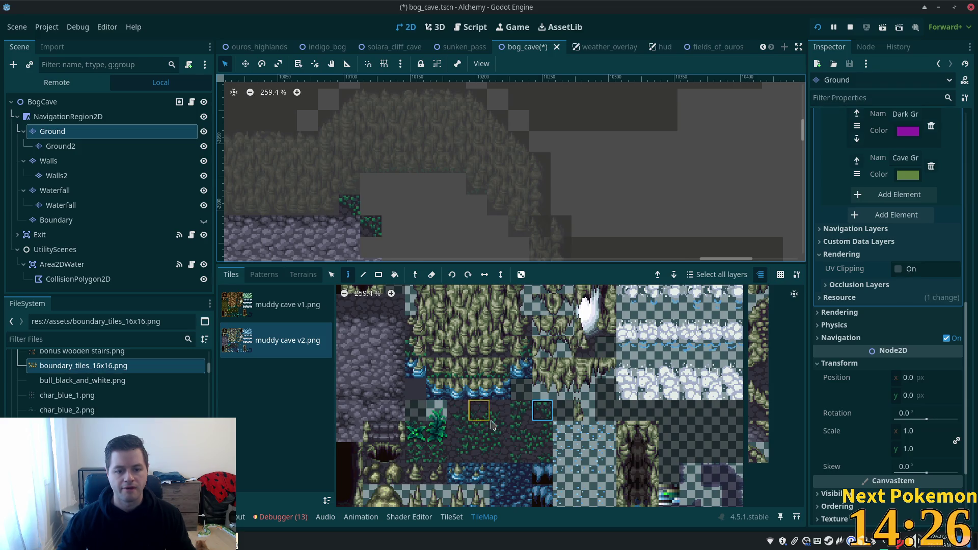
- Paint two more grass tile variants onto the cave floor
{"action": "left_click", "coordinate": [461, 444]}
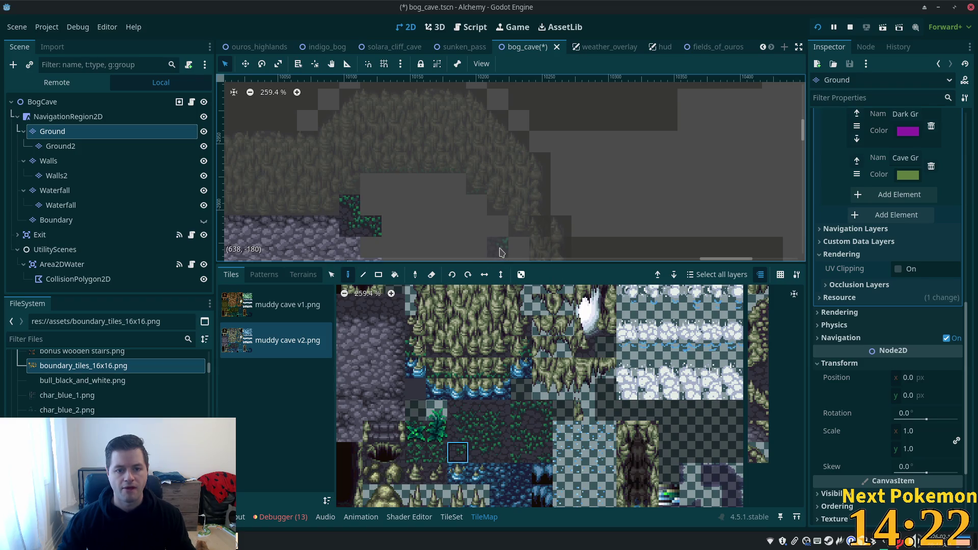
{"action": "left_click", "coordinate": [520, 410]}
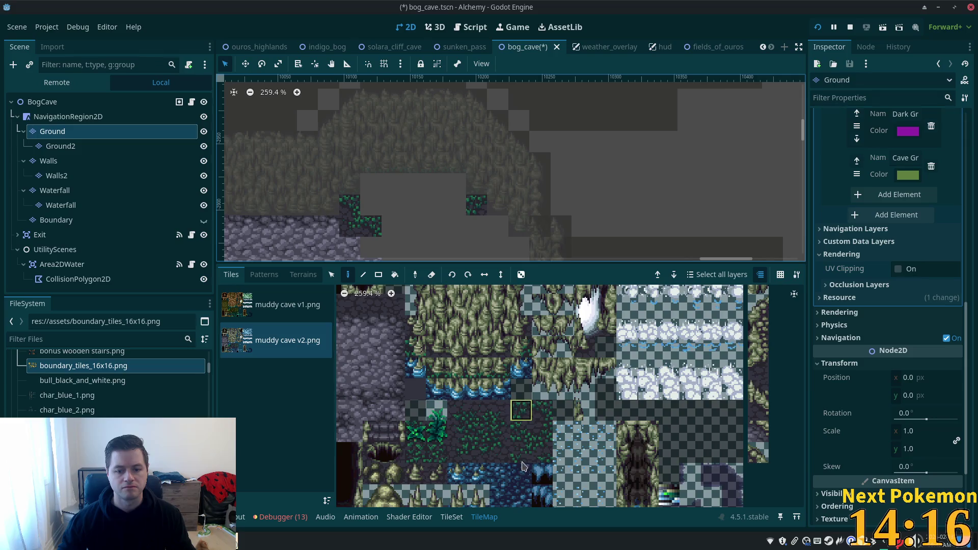
{"action": "left_click", "coordinate": [478, 453]}
{"action": "left_click", "coordinate": [453, 204]}
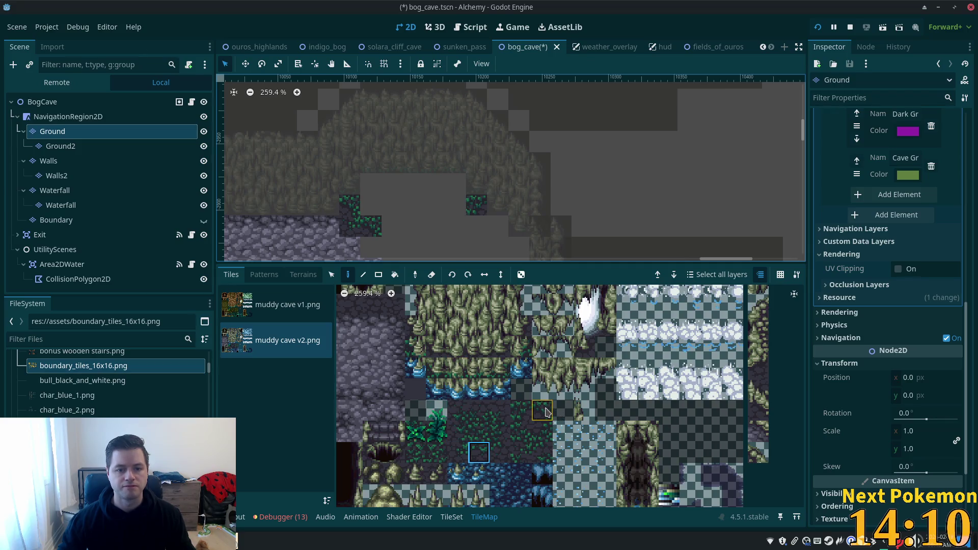
- Paint grass tiles beside and below the existing patch on the cave floor
{"action": "left_click", "coordinate": [479, 453]}
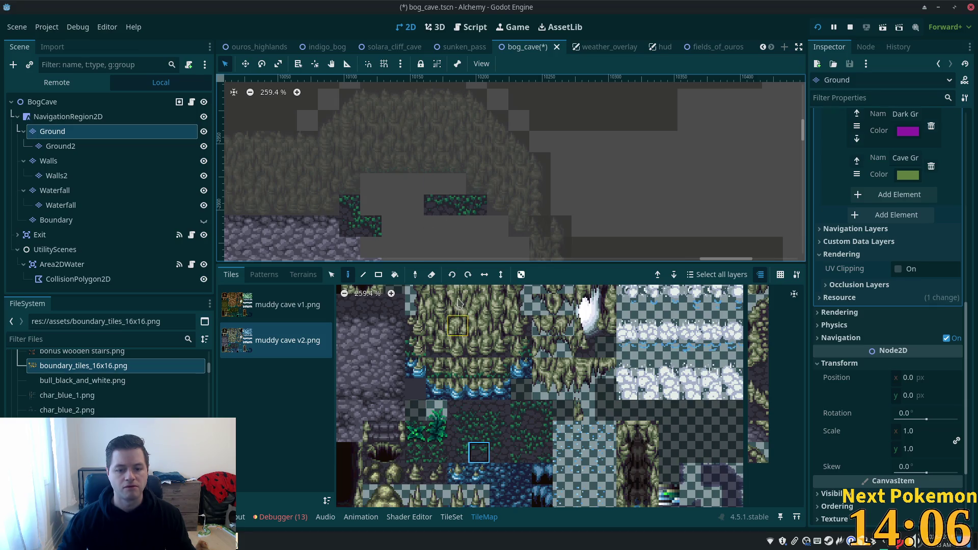
{"action": "left_click", "coordinate": [522, 410]}
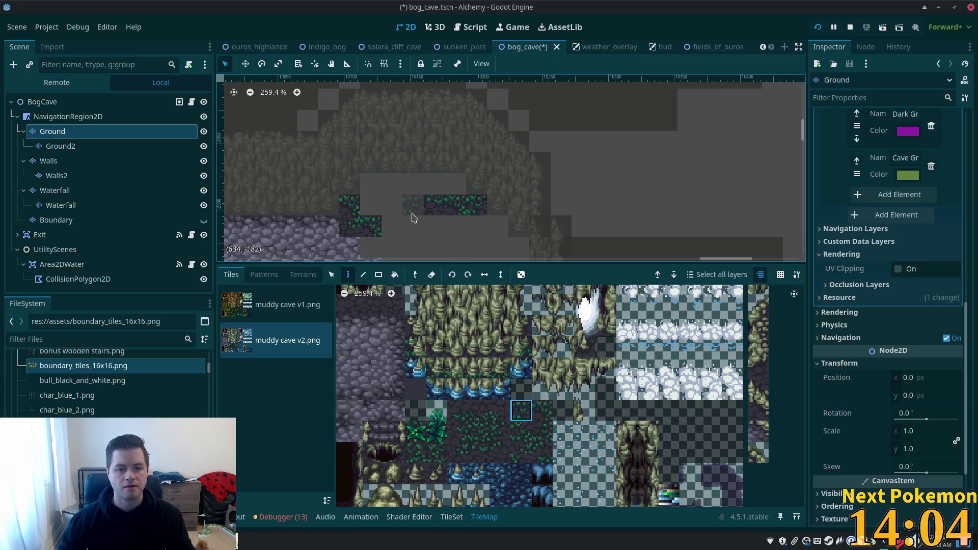
{"action": "left_click", "coordinate": [414, 214]}
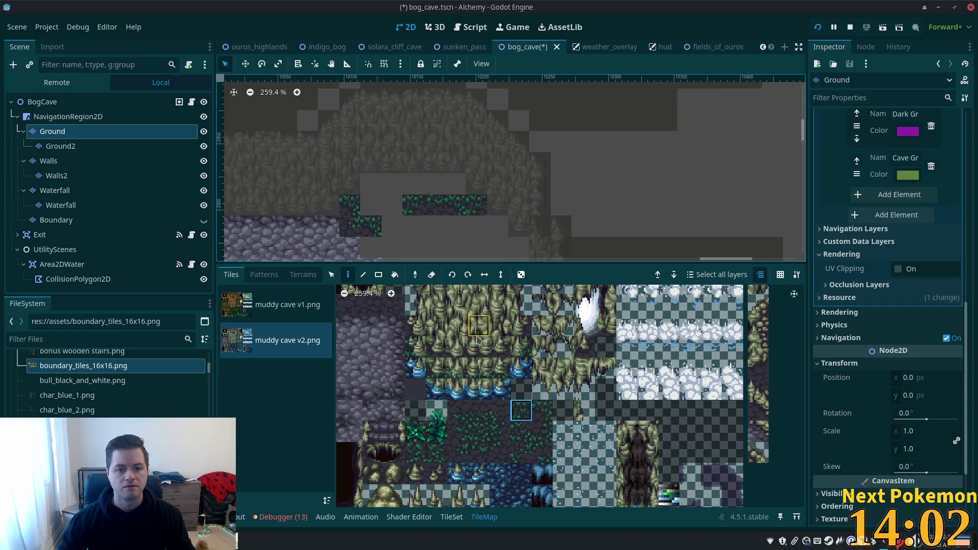
{"action": "left_click", "coordinate": [543, 411]}
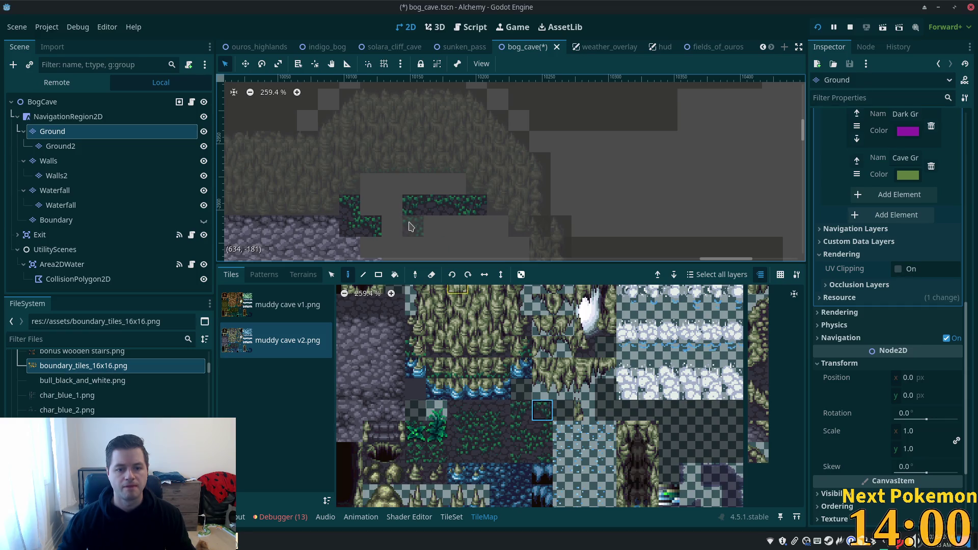
{"action": "left_click", "coordinate": [535, 455]}
{"action": "left_click", "coordinate": [414, 226]}
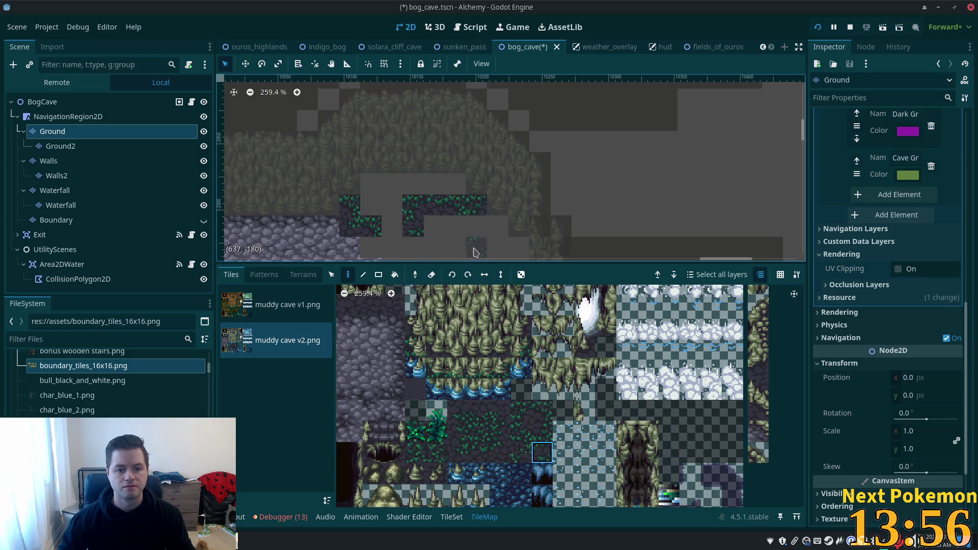
{"action": "left_click", "coordinate": [539, 414]}
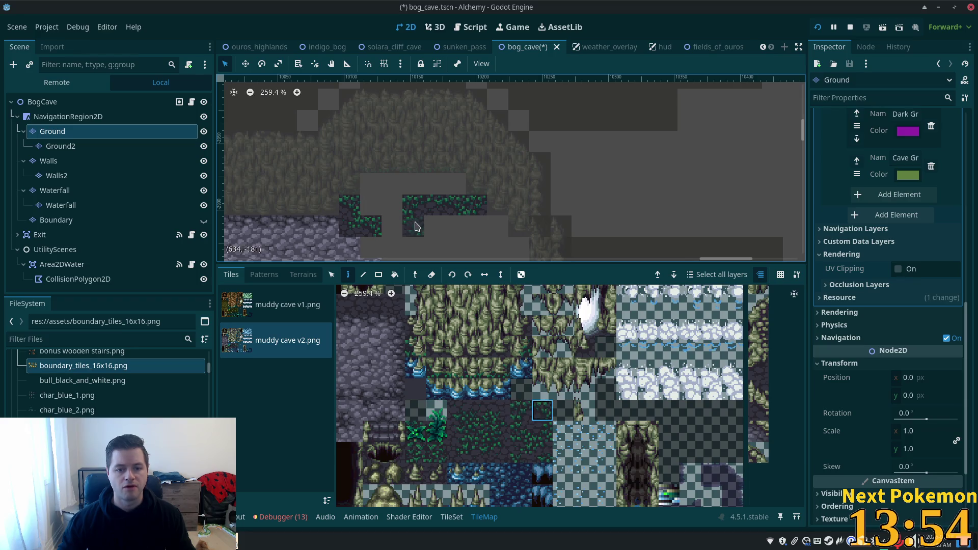
{"action": "left_click", "coordinate": [526, 415]}
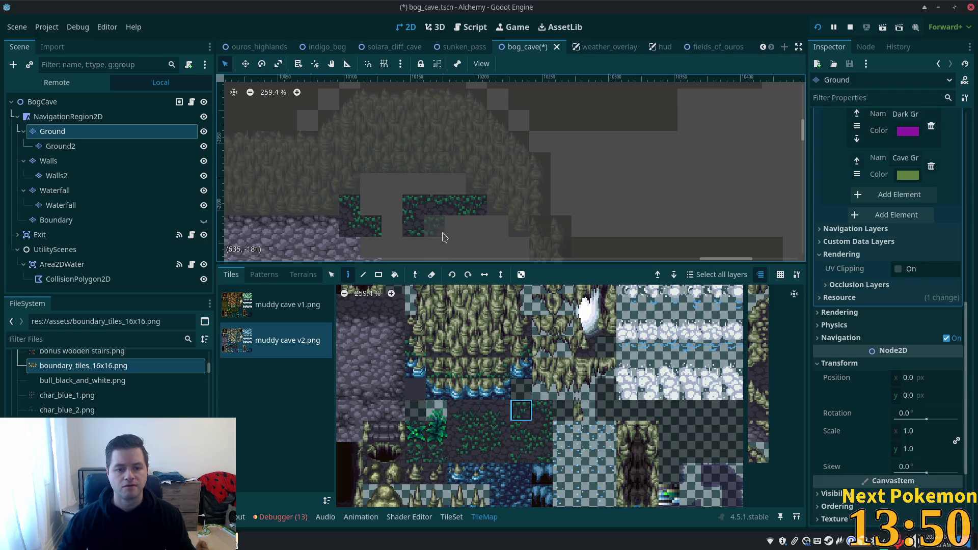
{"action": "left_click", "coordinate": [481, 454]}
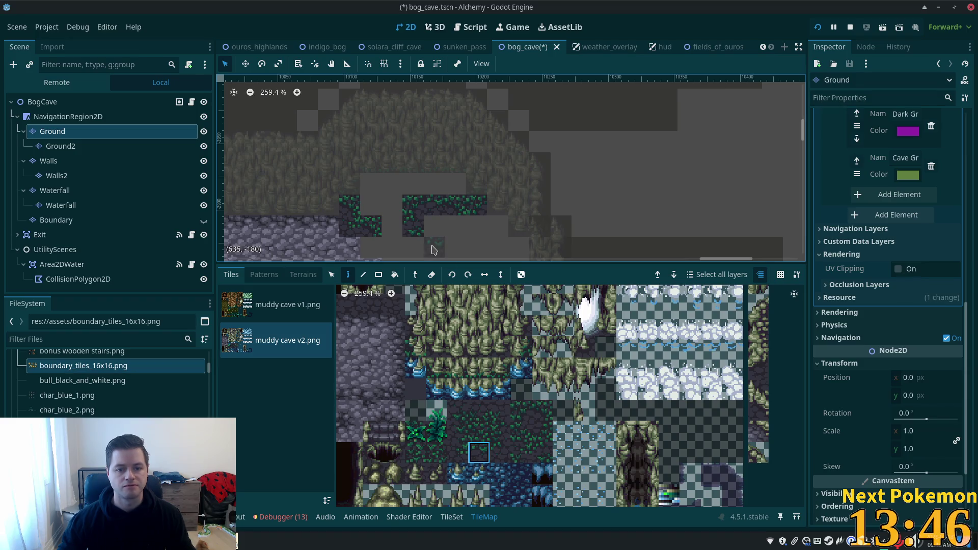
{"action": "left_click", "coordinate": [482, 413]}
{"action": "left_click", "coordinate": [440, 232]}
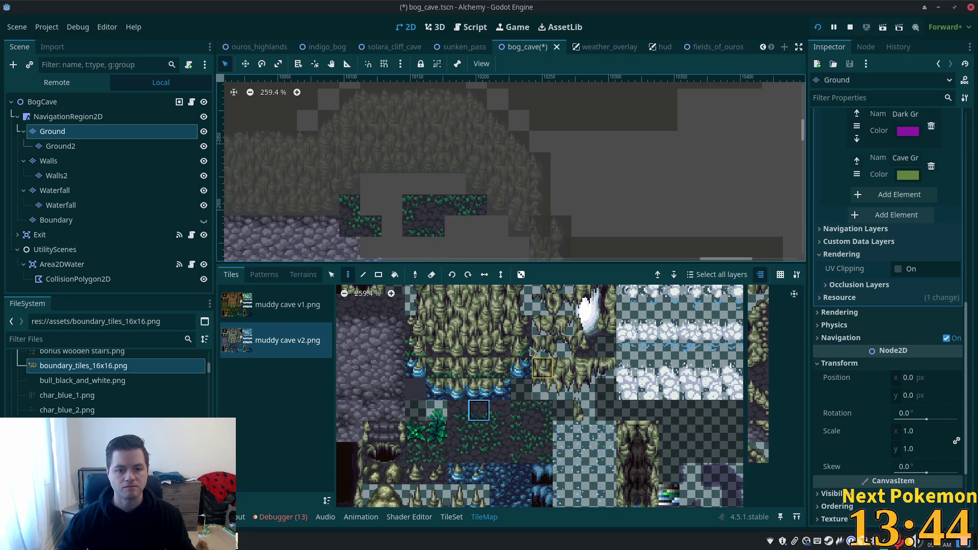
- Extend the grass upward and add a foliage tile joining the two patches
{"action": "left_click", "coordinate": [517, 433]}
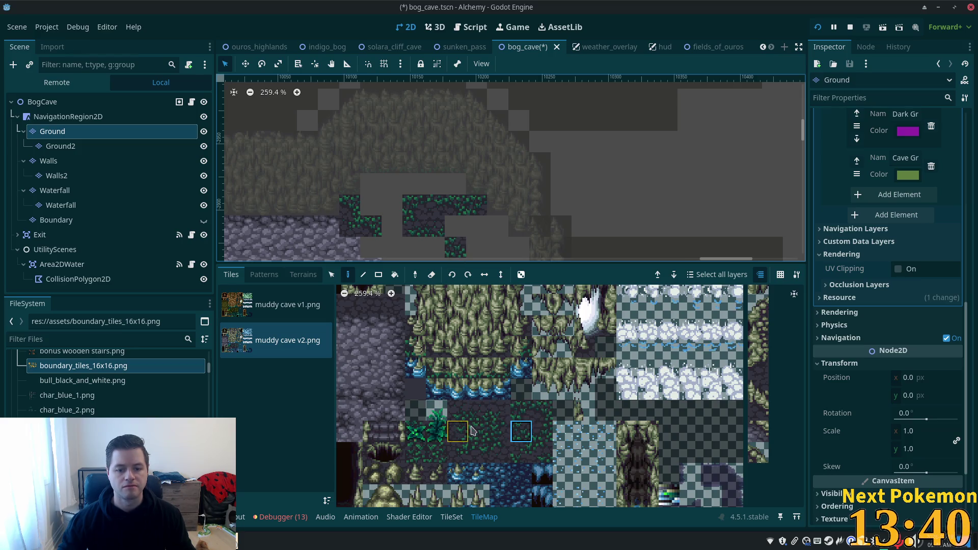
{"action": "left_click", "coordinate": [499, 412]}
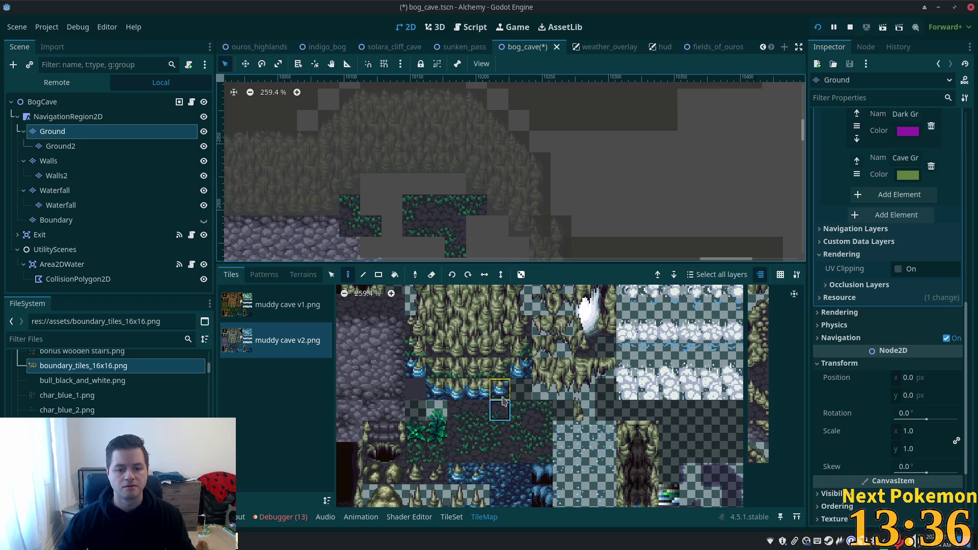
{"action": "left_click_drag", "start_coordinate": [473, 240], "coordinate": [445, 201]}
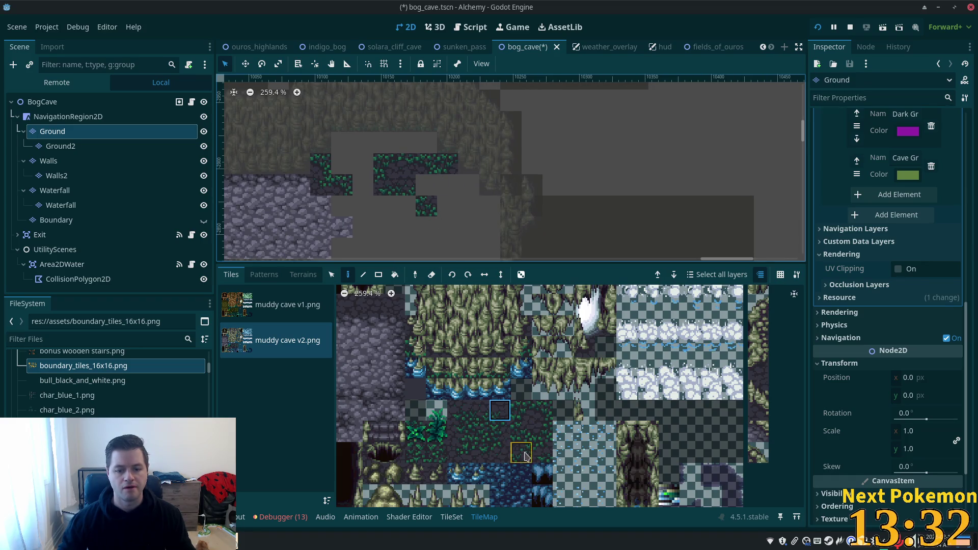
{"action": "left_click_drag", "start_coordinate": [428, 204], "coordinate": [427, 185]}
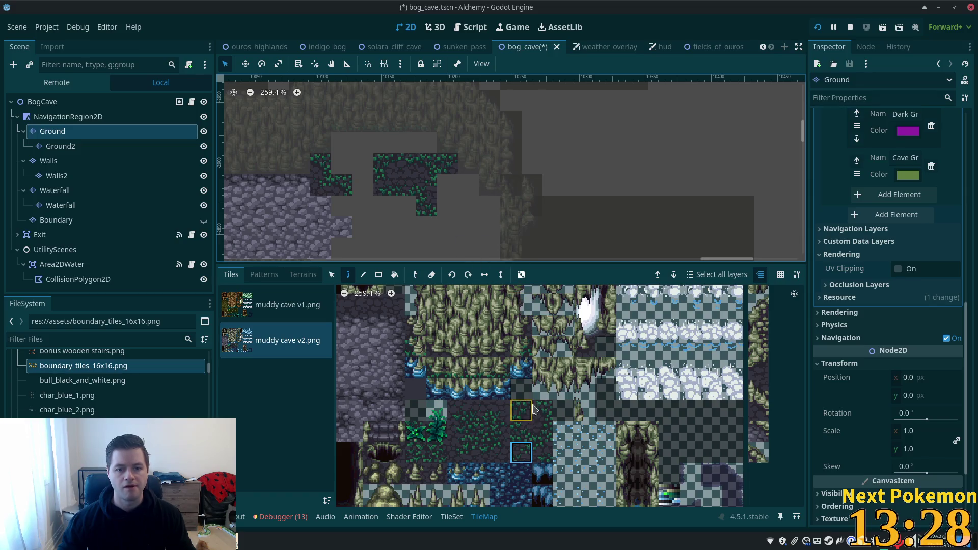
{"action": "left_click", "coordinate": [500, 452]}
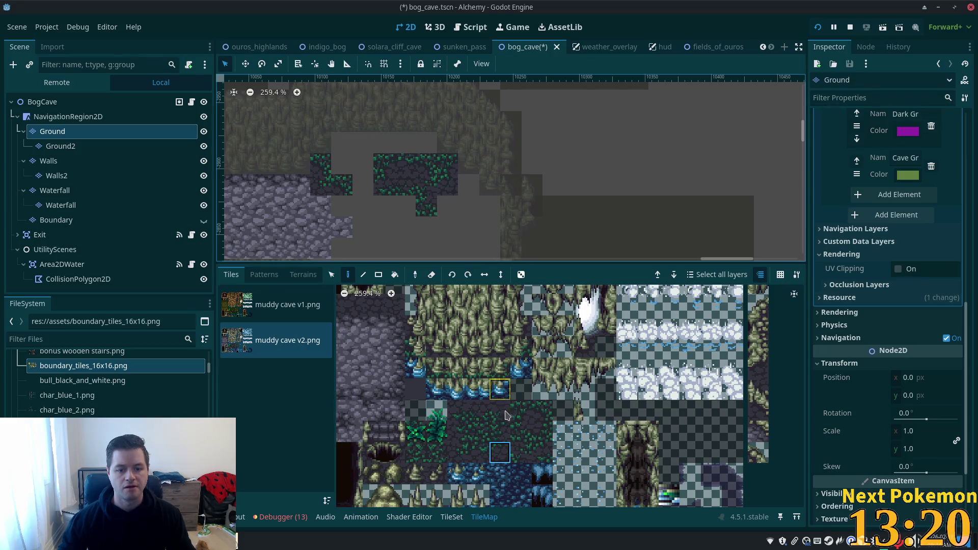
{"action": "left_click", "coordinate": [521, 410]}
{"action": "left_click", "coordinate": [369, 189]}
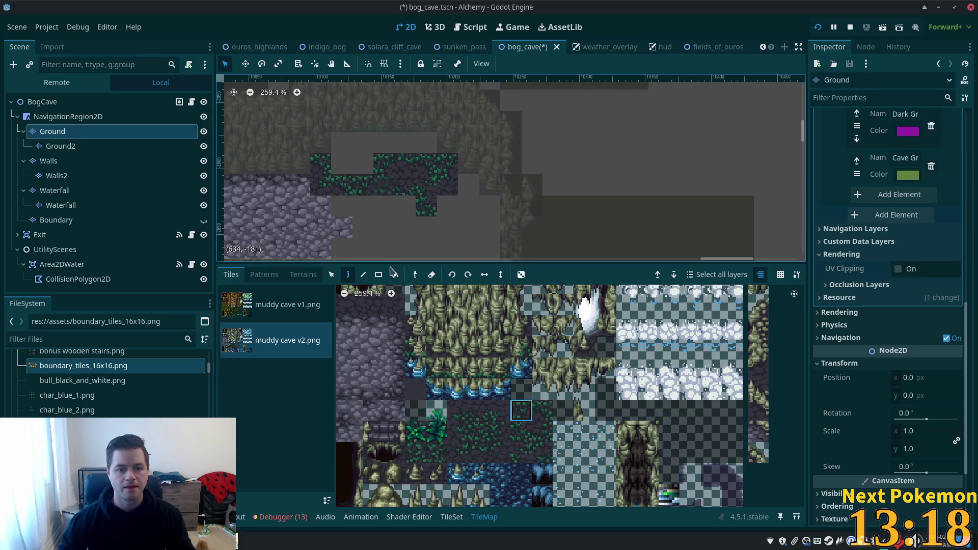
{"action": "scroll", "coordinate": [492, 432], "scroll_direction": "left", "scroll_amount": 1}
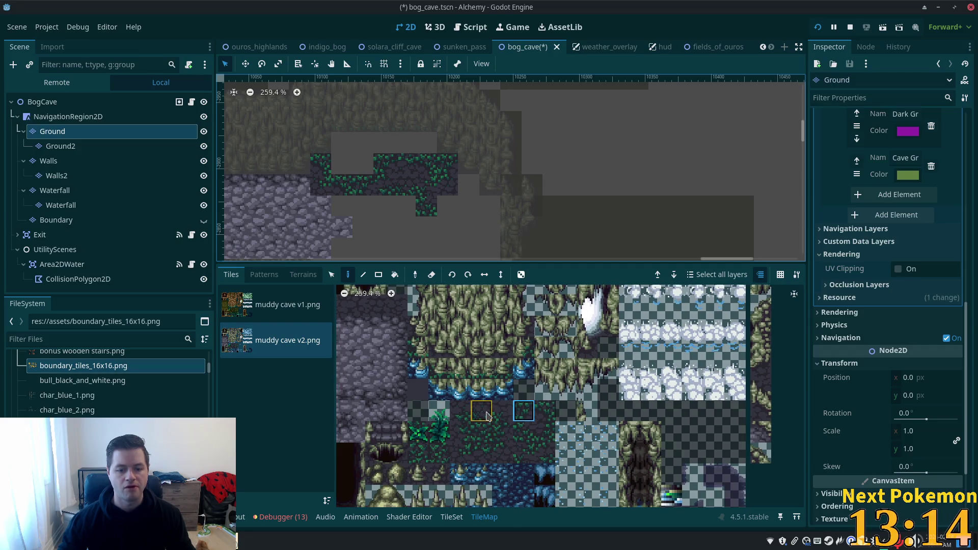
- Pick a dark grass tile from the muddy cave v2 atlas and paint it on the floor
{"action": "left_click", "coordinate": [460, 453]}
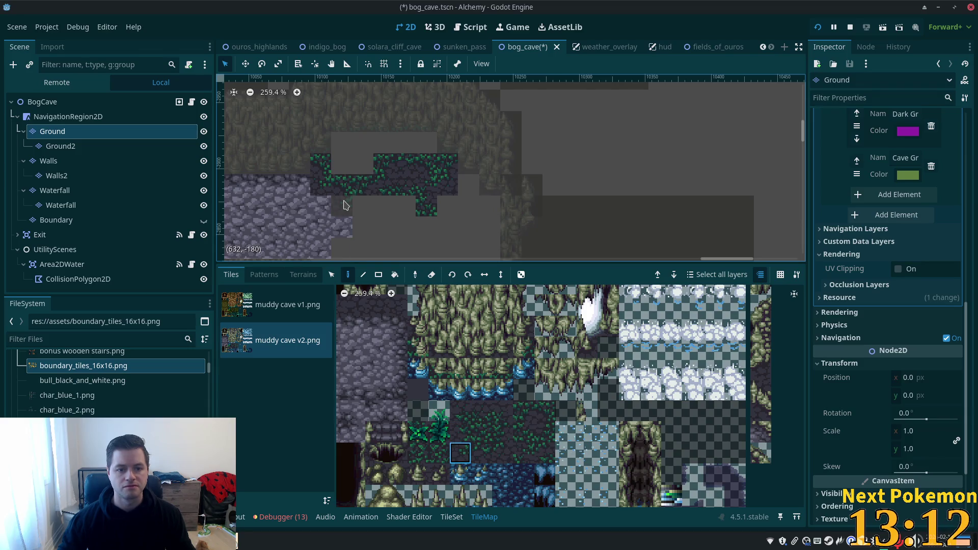
{"action": "left_click", "coordinate": [496, 457]}
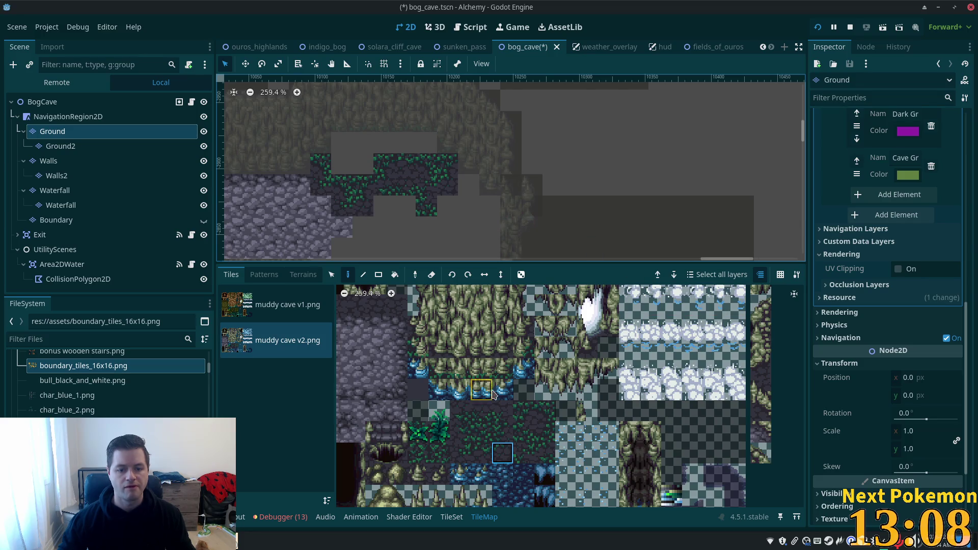
{"action": "left_click", "coordinate": [544, 411]}
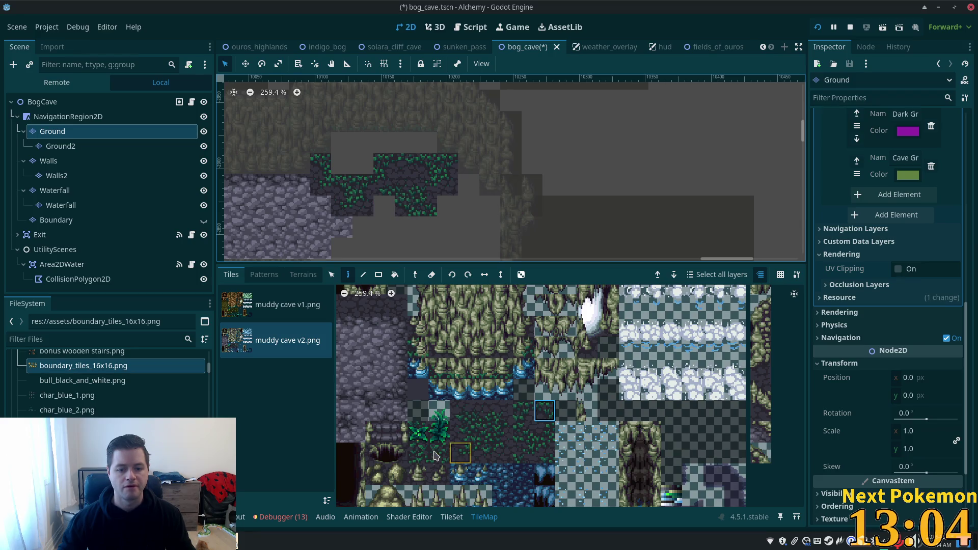
{"action": "left_click_drag", "start_coordinate": [460, 454], "coordinate": [460, 432]}
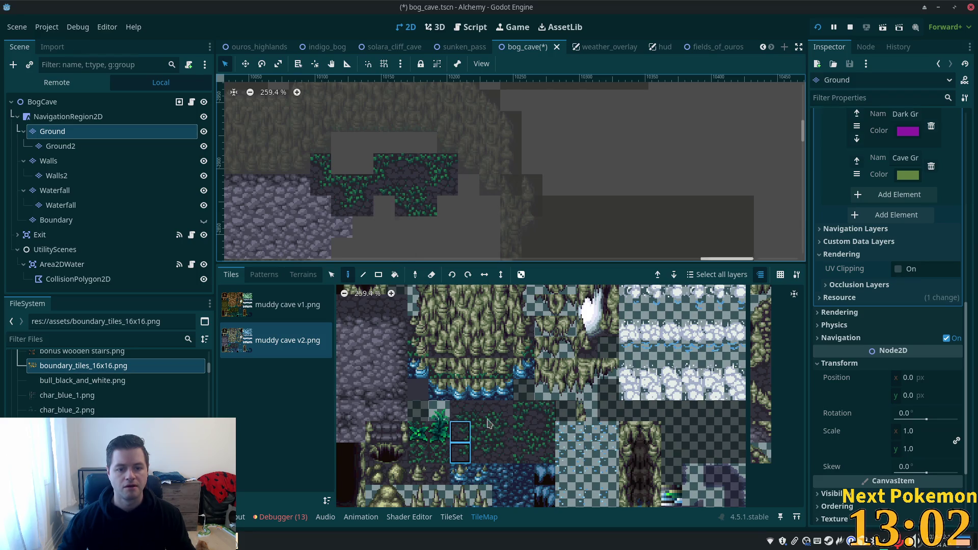
{"action": "left_click", "coordinate": [462, 455]}
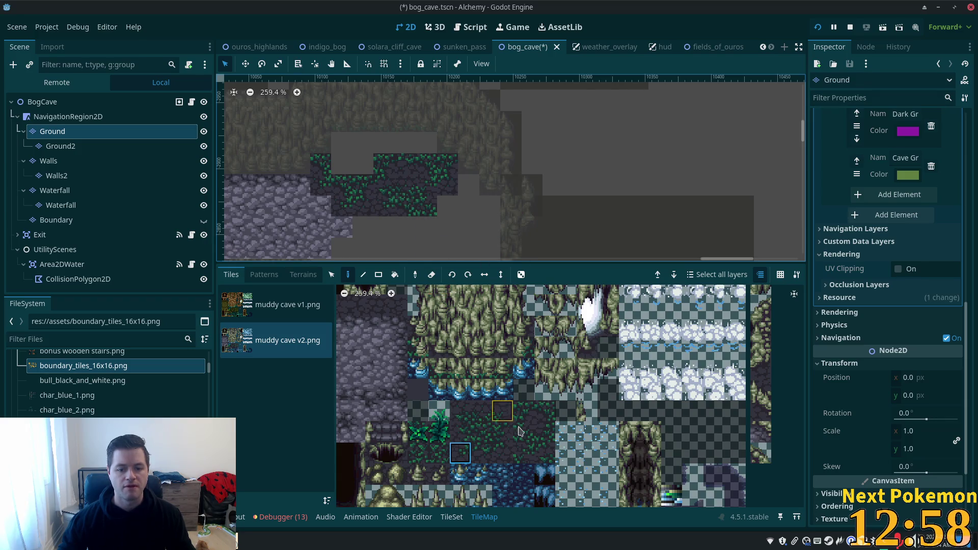
{"action": "left_click", "coordinate": [545, 407]}
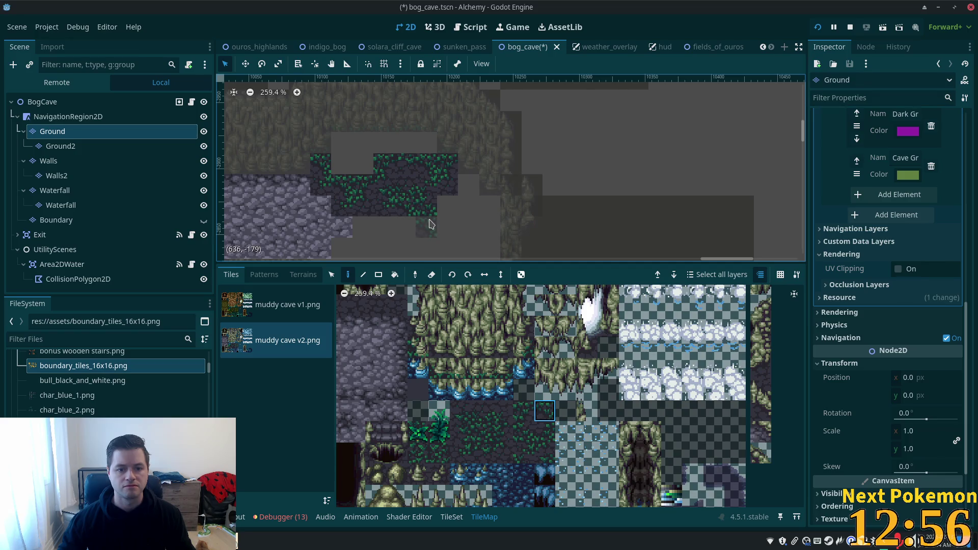
{"action": "left_click", "coordinate": [460, 453]}
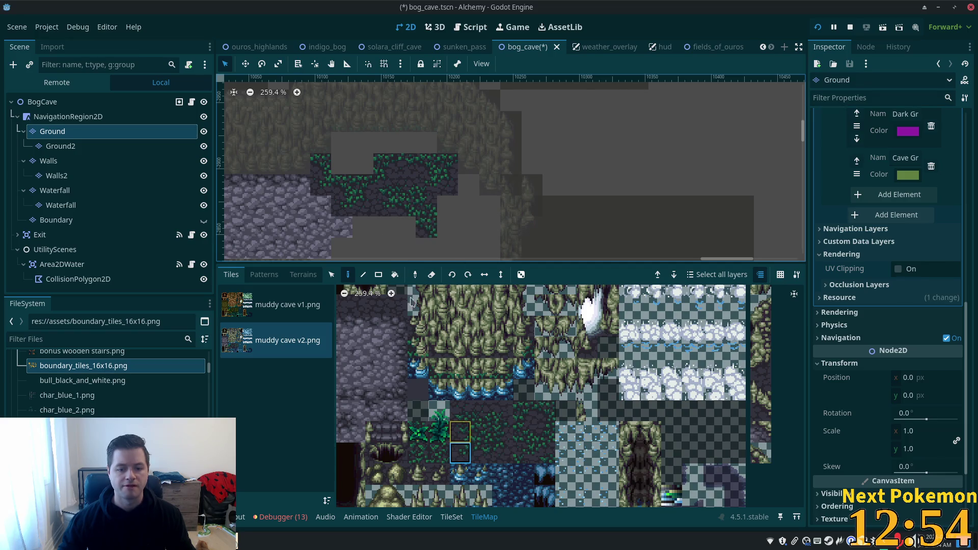
{"action": "left_click", "coordinate": [408, 229]}
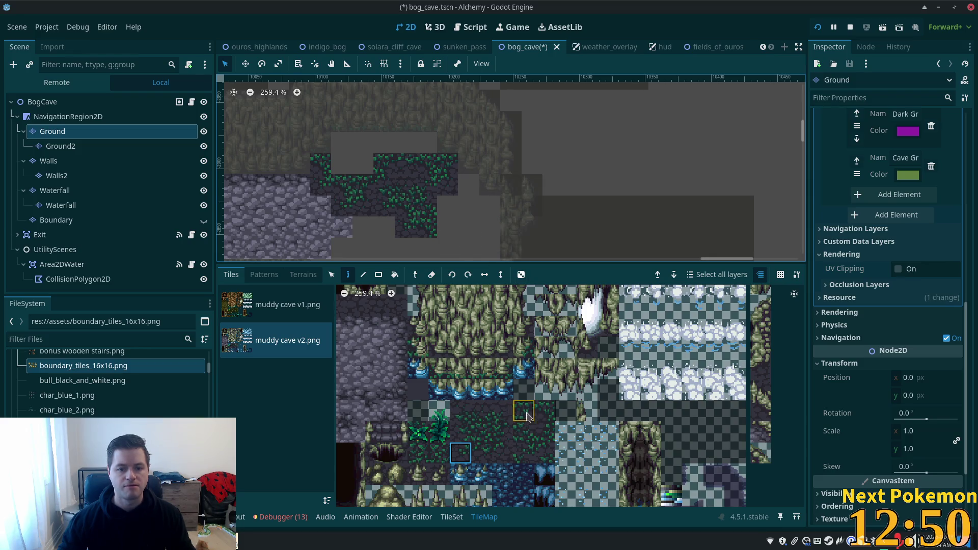
- Paint more grass edge and dark grass tiles along the patch's lower edge
{"action": "left_click", "coordinate": [518, 425]}
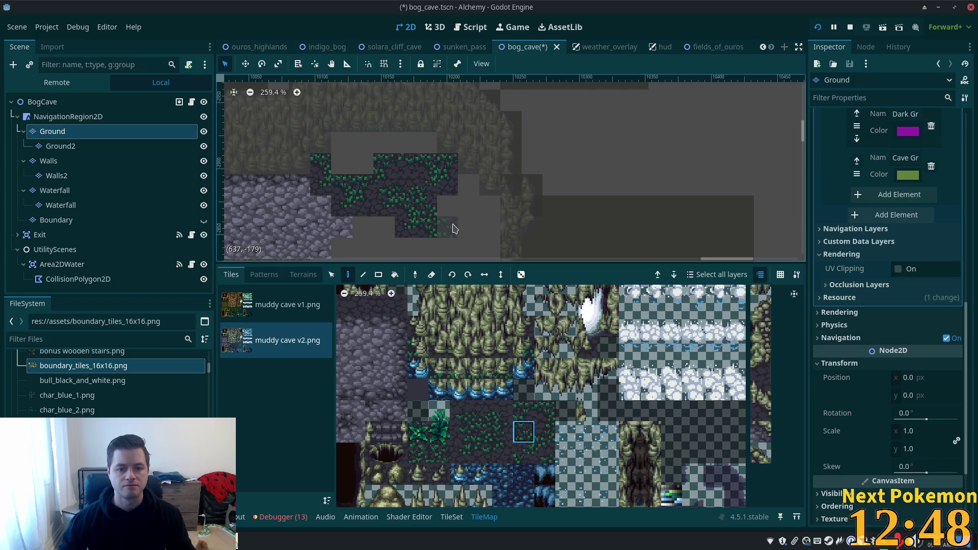
{"action": "left_click", "coordinate": [502, 411]}
{"action": "left_click", "coordinate": [439, 213]}
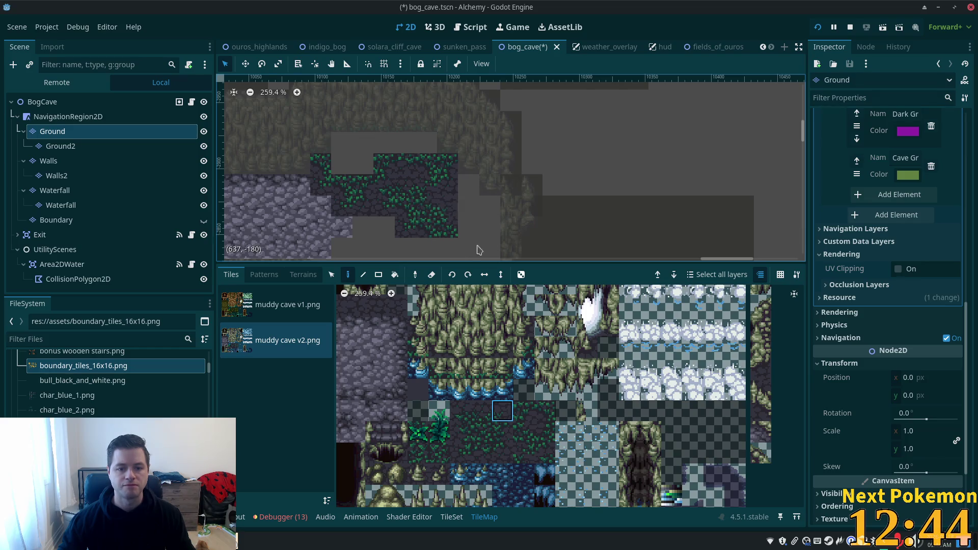
{"action": "left_click", "coordinate": [470, 453]}
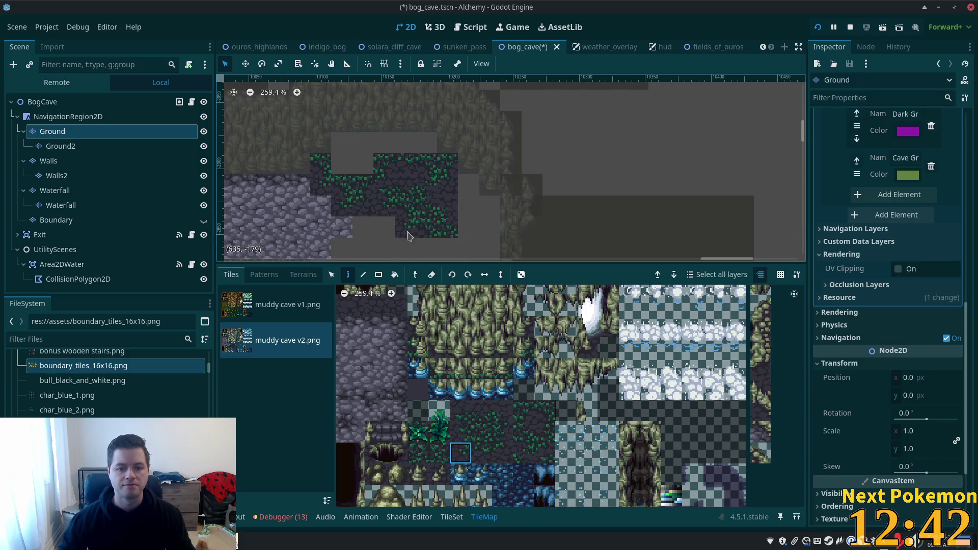
{"action": "left_click", "coordinate": [428, 248]}
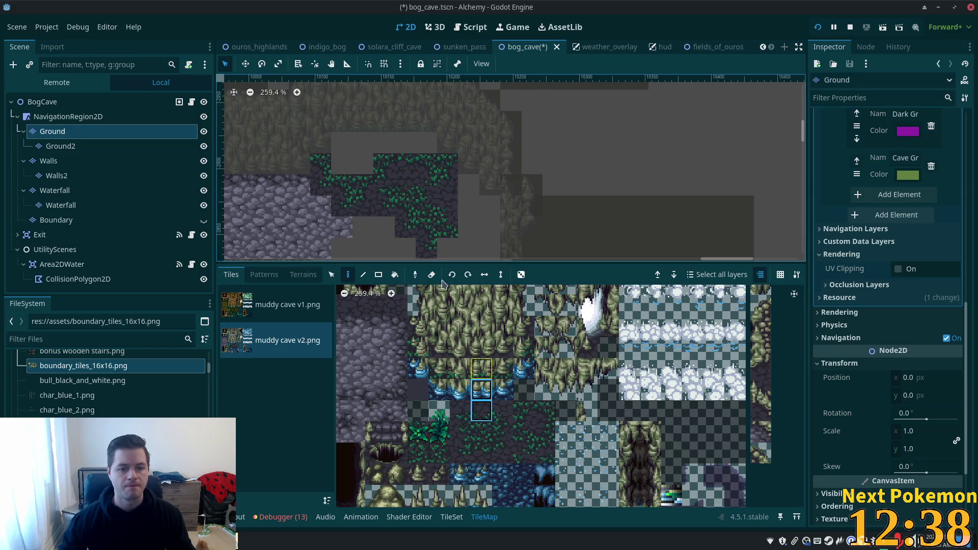
{"action": "left_click", "coordinate": [481, 448]}
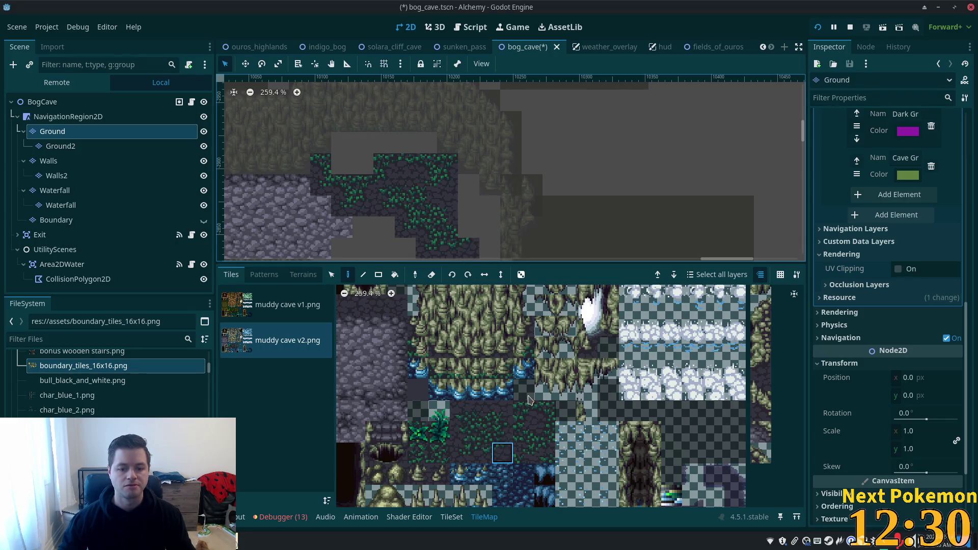
{"action": "left_click", "coordinate": [469, 455]}
{"action": "left_click", "coordinate": [503, 414]}
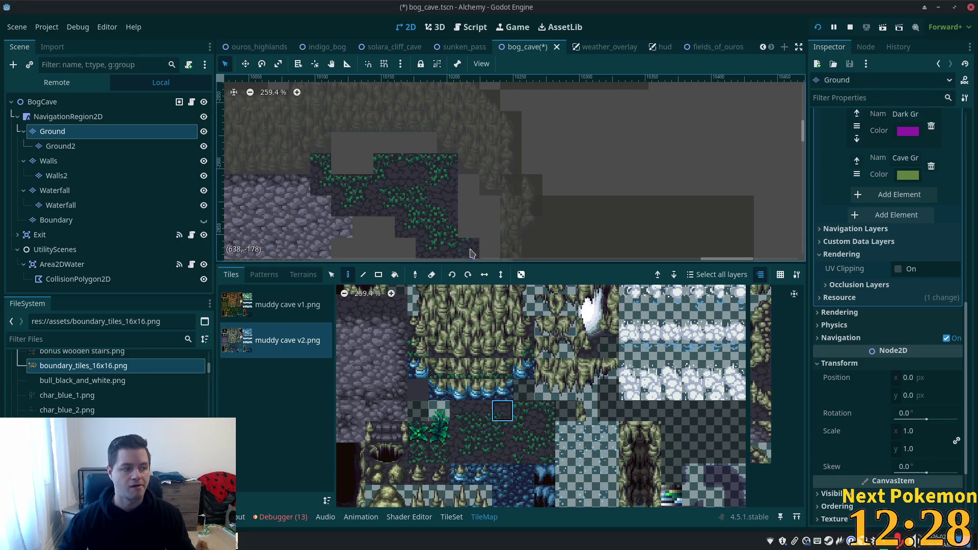
{"action": "left_click", "coordinate": [470, 229]}
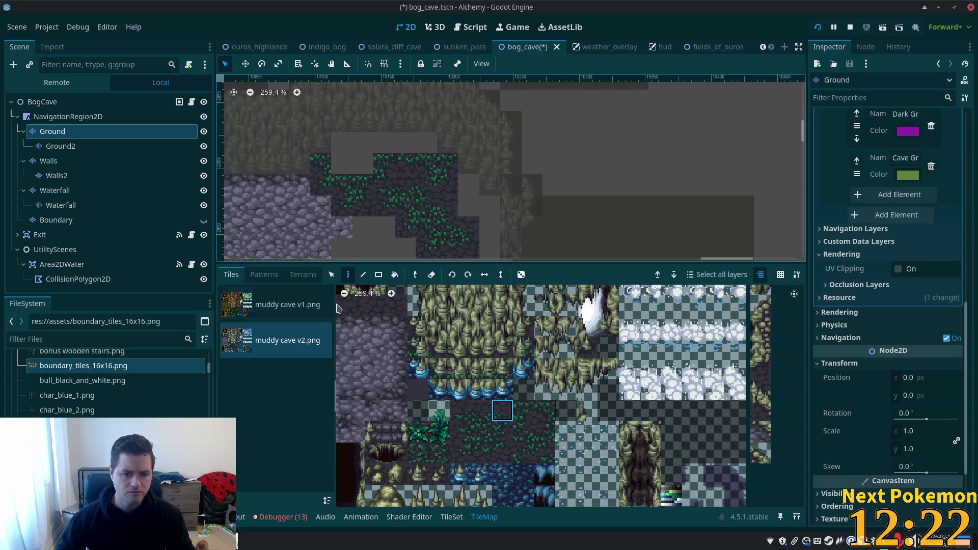
- Check the TileSet's terrain painting, then show the TileMap Terrains list with Terrain Set 1
{"action": "left_click", "coordinate": [451, 517]}
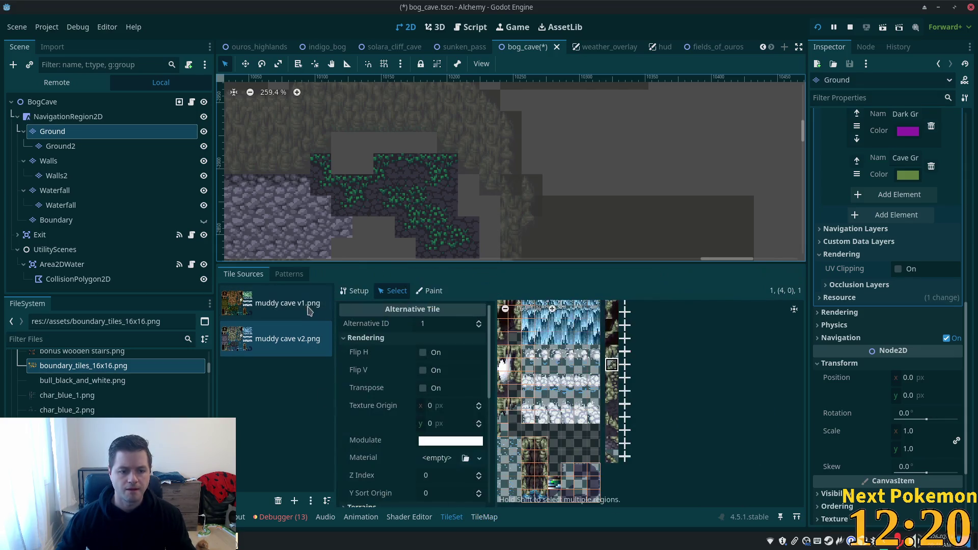
{"action": "scroll", "coordinate": [438, 422], "scroll_direction": "down", "scroll_amount": 5}
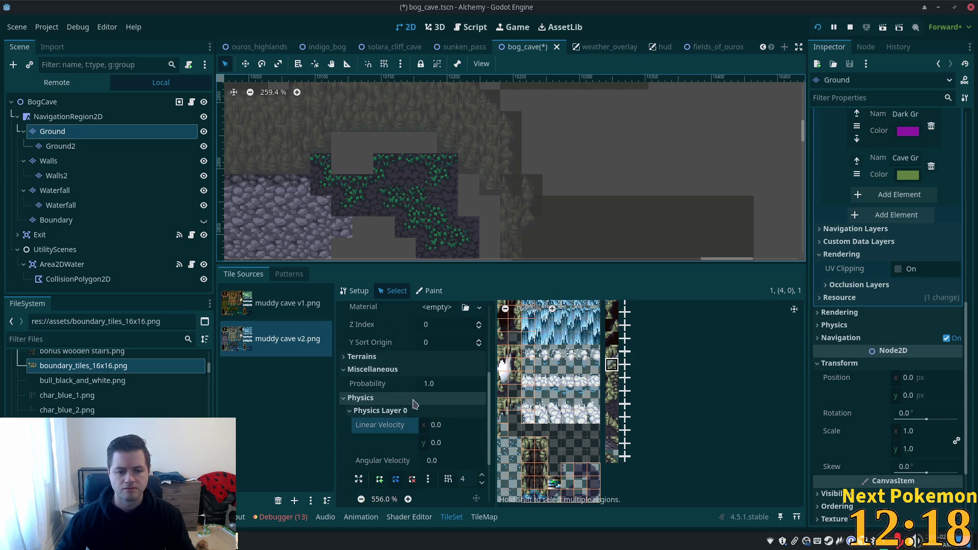
{"action": "scroll", "coordinate": [619, 419], "scroll_direction": "down", "scroll_amount": 4}
{"action": "scroll", "coordinate": [619, 418], "scroll_direction": "up", "scroll_amount": 4}
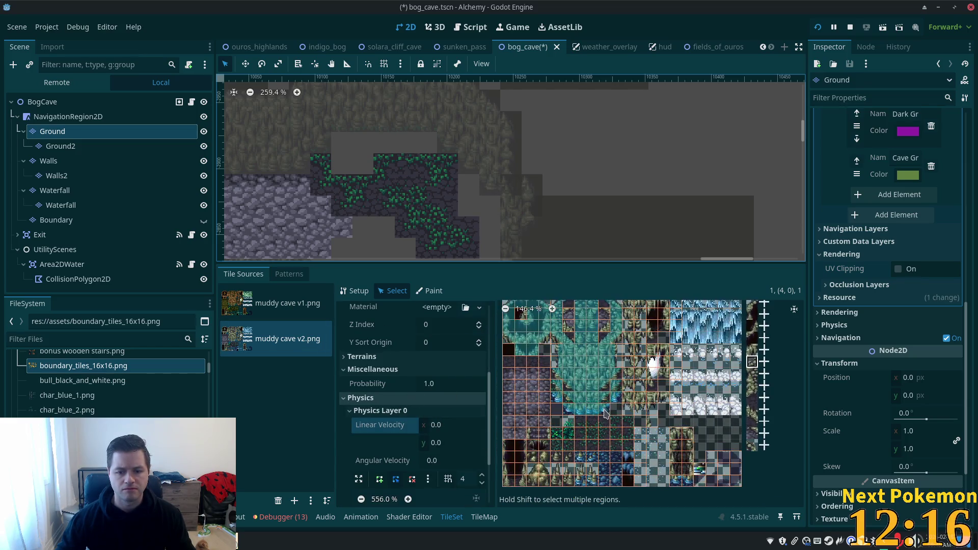
{"action": "left_click", "coordinate": [431, 291]}
{"action": "scroll", "coordinate": [560, 431], "scroll_direction": "up", "scroll_amount": 6}
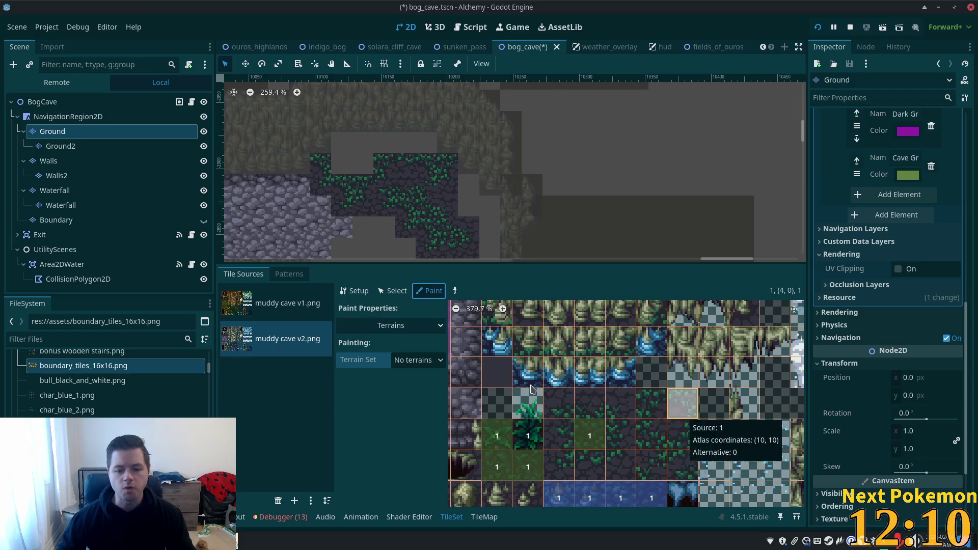
{"action": "left_click", "coordinate": [484, 517]}
{"action": "left_click", "coordinate": [304, 275]}
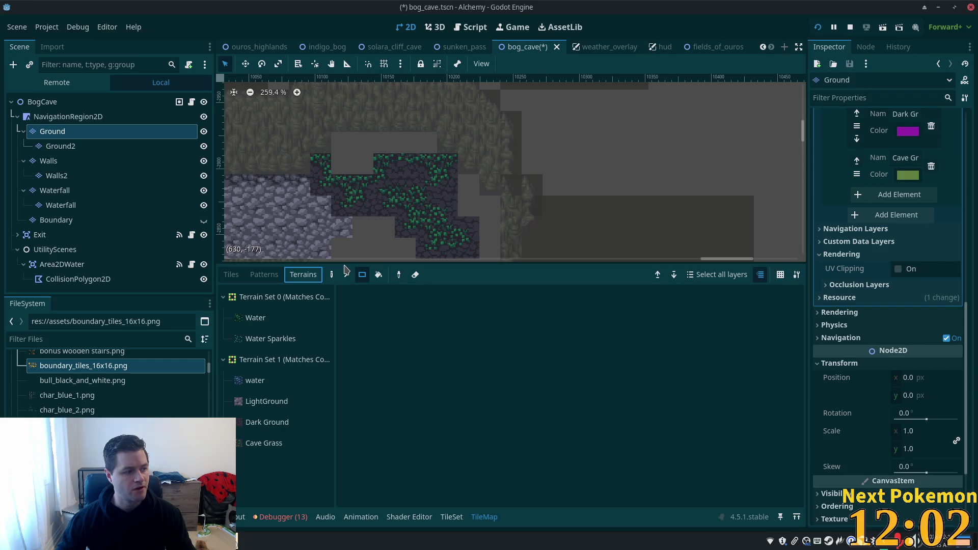
- Paint a rectangular strip of Cave Grass terrain across the top of the grassy patch
{"action": "left_click", "coordinate": [332, 274]}
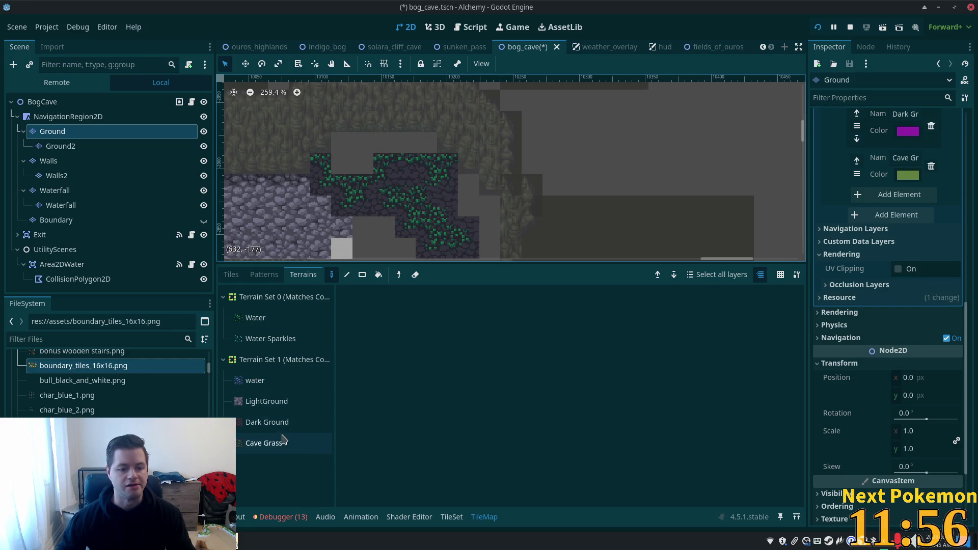
{"action": "left_click", "coordinate": [258, 443]}
{"action": "left_click", "coordinate": [362, 275]}
{"action": "mouse_move", "coordinate": [342, 142]}
{"action": "left_mouse_down"}
{"action": "mouse_move", "coordinate": [427, 145]}
{"action": "mouse_move", "coordinate": [337, 170]}
{"action": "left_mouse_up"}
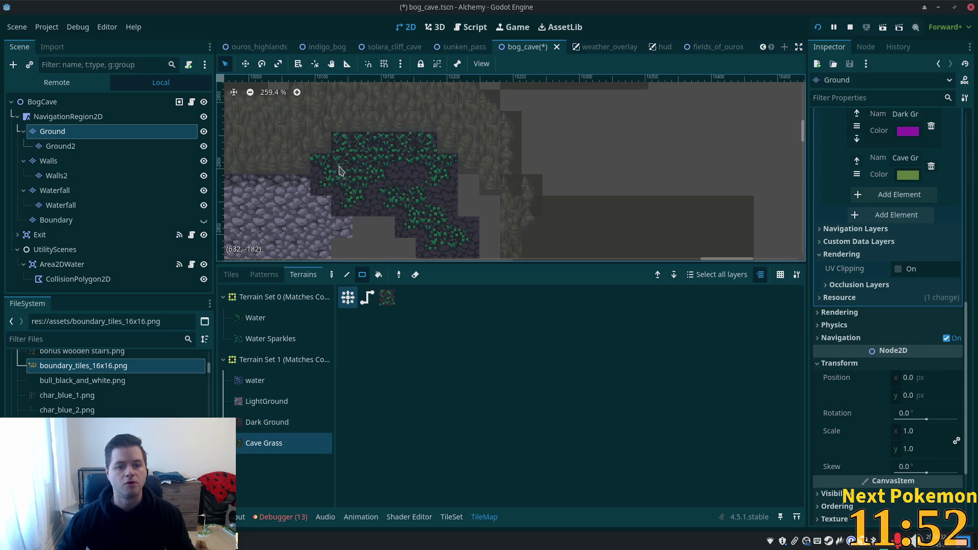
{"action": "scroll", "coordinate": [474, 224], "scroll_direction": "down", "scroll_amount": 5}
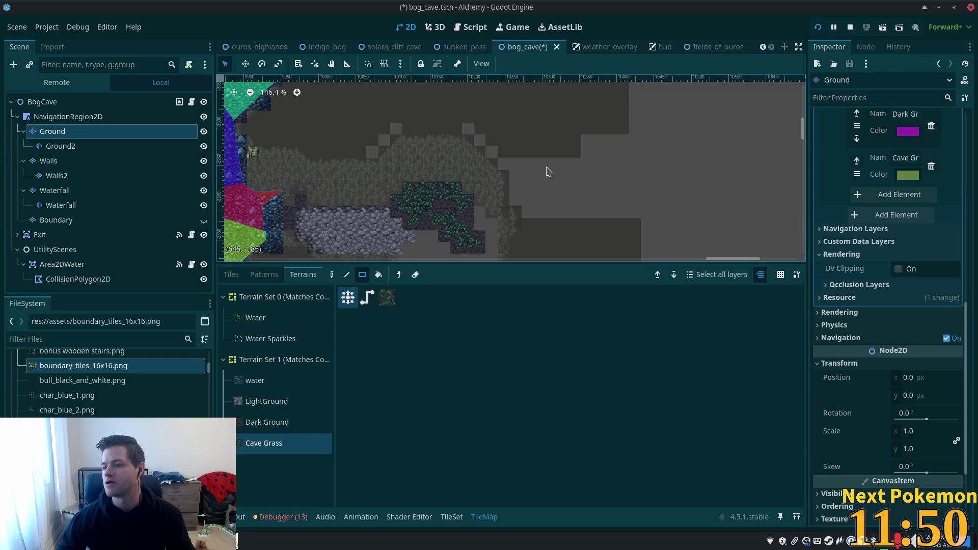
{"action": "scroll", "coordinate": [462, 148], "scroll_direction": "up", "scroll_amount": 4}
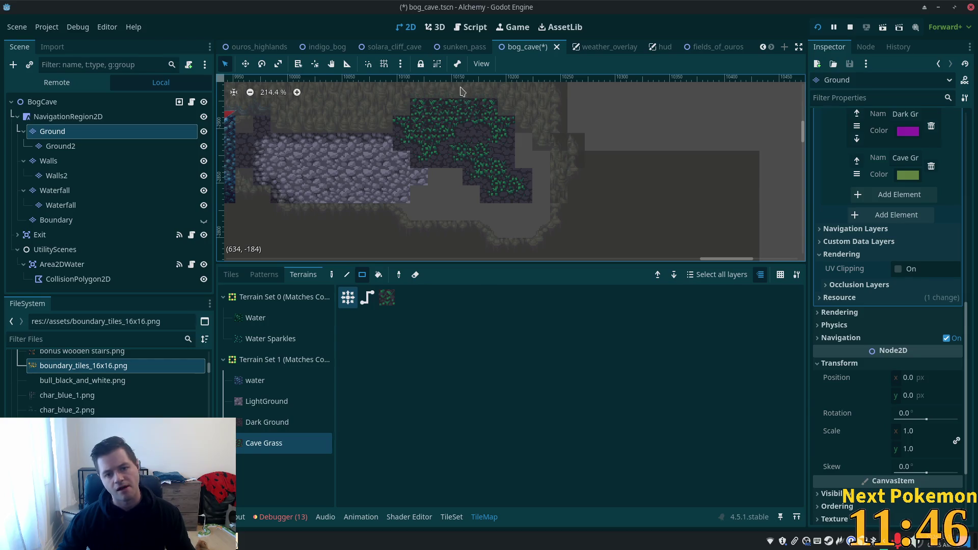
{"action": "scroll", "coordinate": [458, 124], "scroll_direction": "down", "scroll_amount": 2}
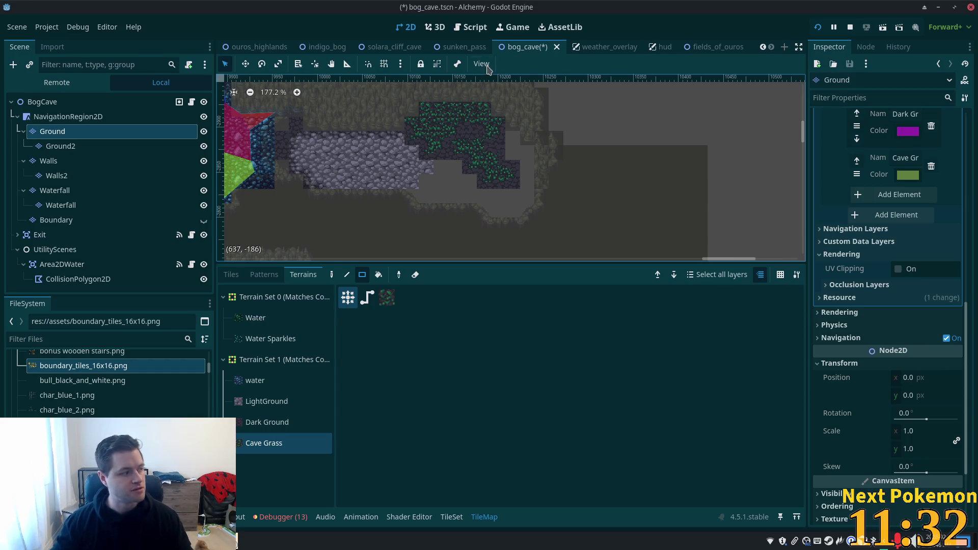
{"action": "scroll", "coordinate": [464, 158], "scroll_direction": "up", "scroll_amount": 3}
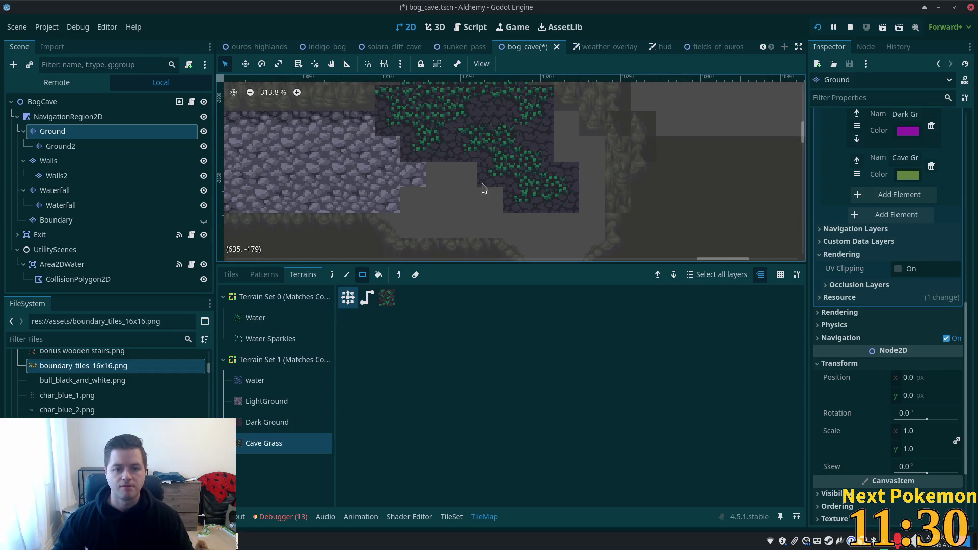
{"action": "left_click", "coordinate": [231, 275]}
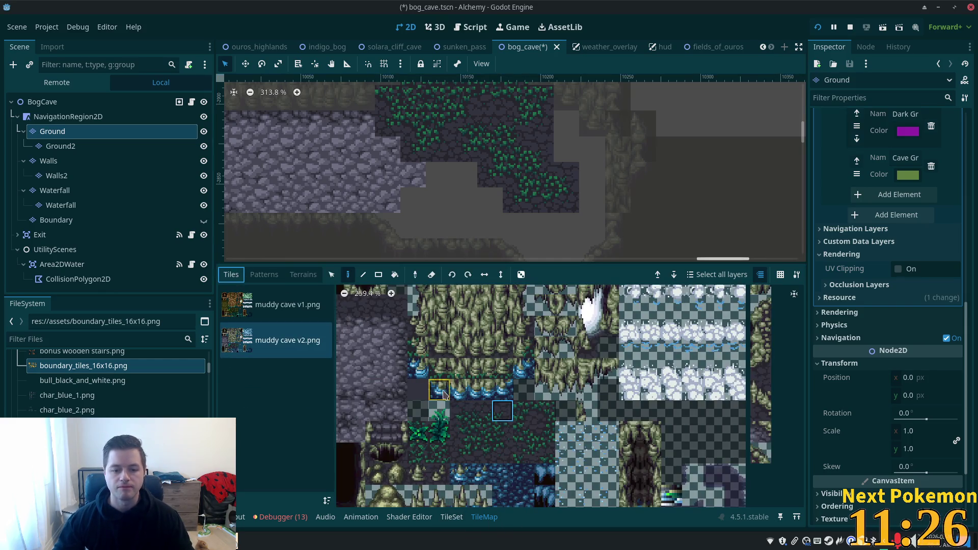
- Paint stone tiles into the grey gap and up the adjacent column
{"action": "scroll", "coordinate": [585, 416], "scroll_direction": "left", "scroll_amount": 5}
{"action": "left_click", "coordinate": [451, 415]}
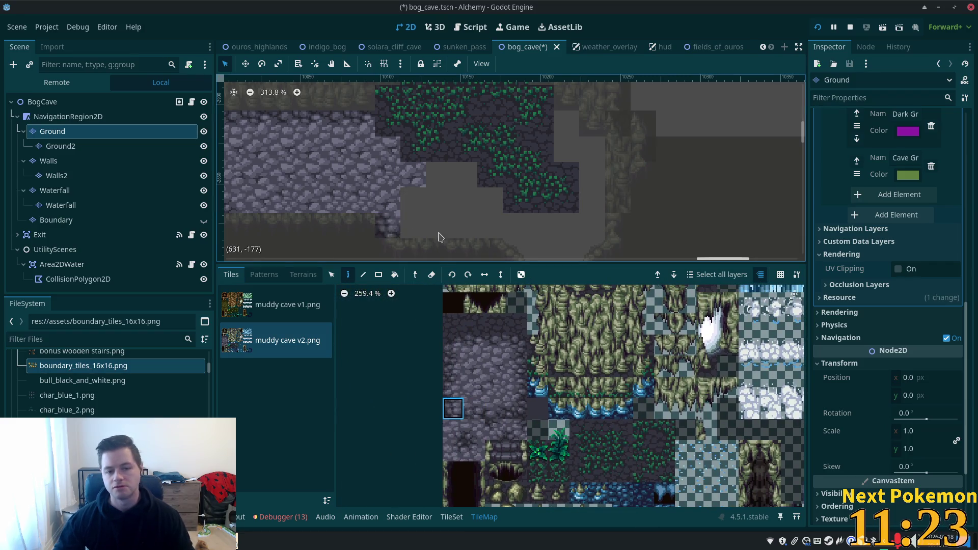
{"action": "left_click", "coordinate": [483, 408]}
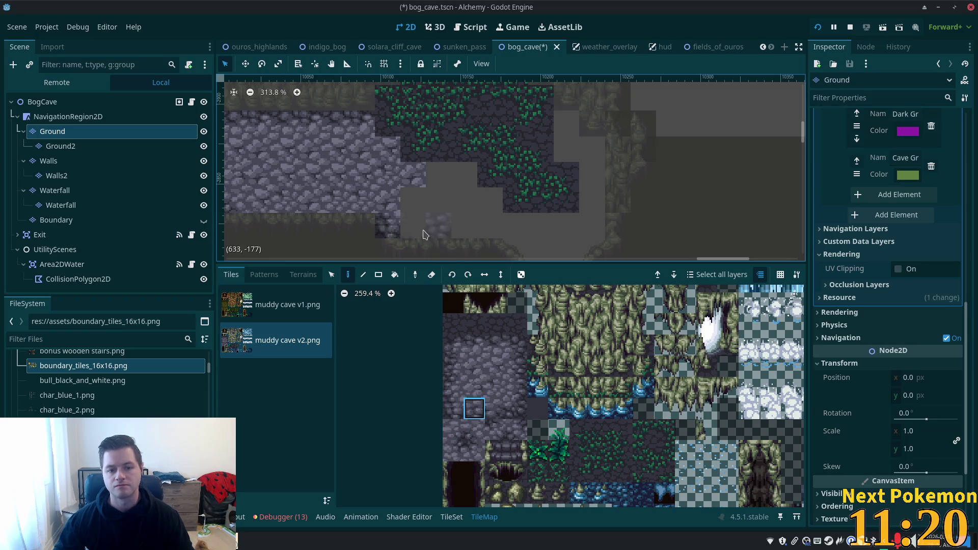
{"action": "left_click", "coordinate": [495, 408]}
{"action": "left_click", "coordinate": [439, 226]}
{"action": "left_click", "coordinate": [521, 419]}
{"action": "left_click", "coordinate": [466, 226]}
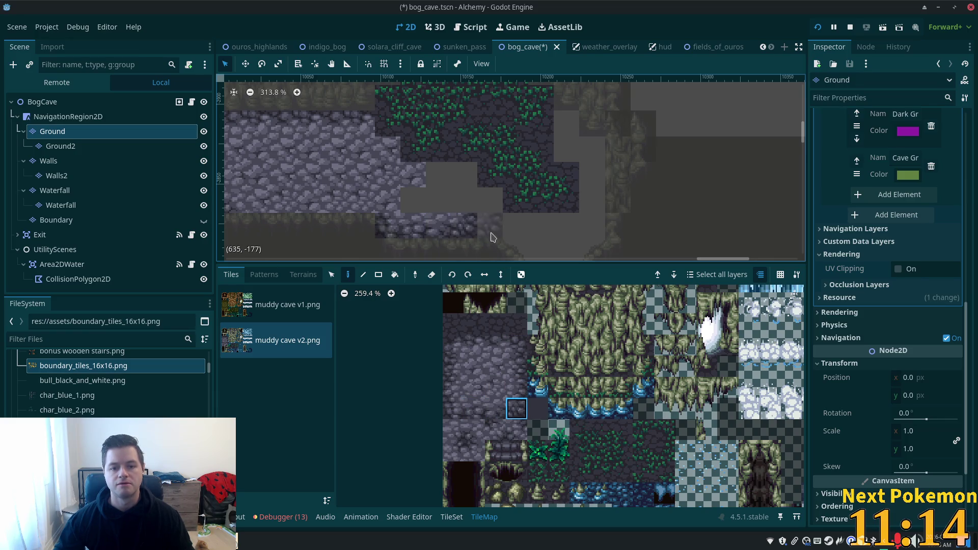
{"action": "left_click", "coordinate": [516, 387]}
{"action": "left_click", "coordinate": [472, 209]}
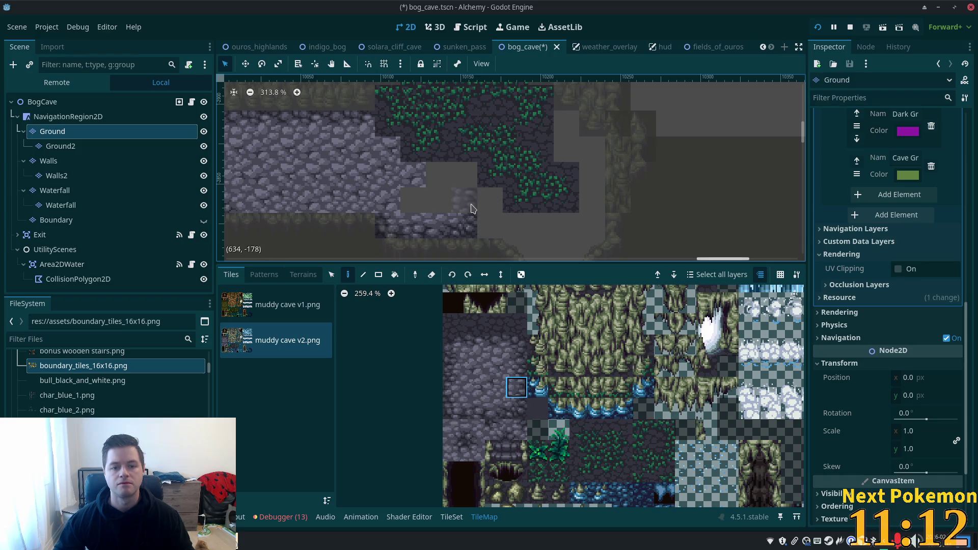
{"action": "left_click", "coordinate": [516, 345]}
{"action": "left_click", "coordinate": [455, 184]}
- Fill a remaining empty cell with stone and try cobblestone and stone edge tiles
{"action": "left_click", "coordinate": [495, 344]}
{"action": "left_click", "coordinate": [436, 181]}
{"action": "left_click", "coordinate": [516, 345]}
{"action": "left_click", "coordinate": [414, 170]}
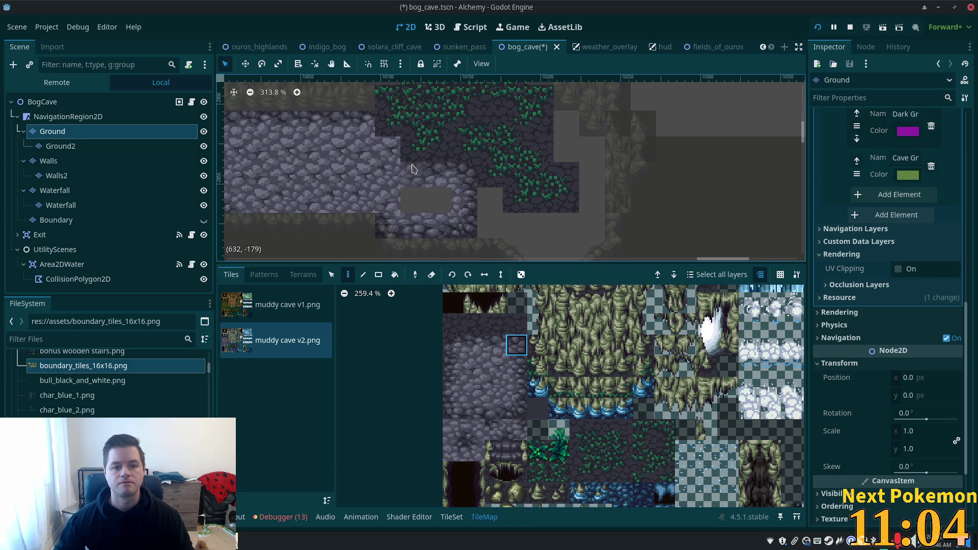
{"action": "left_click", "coordinate": [453, 450]}
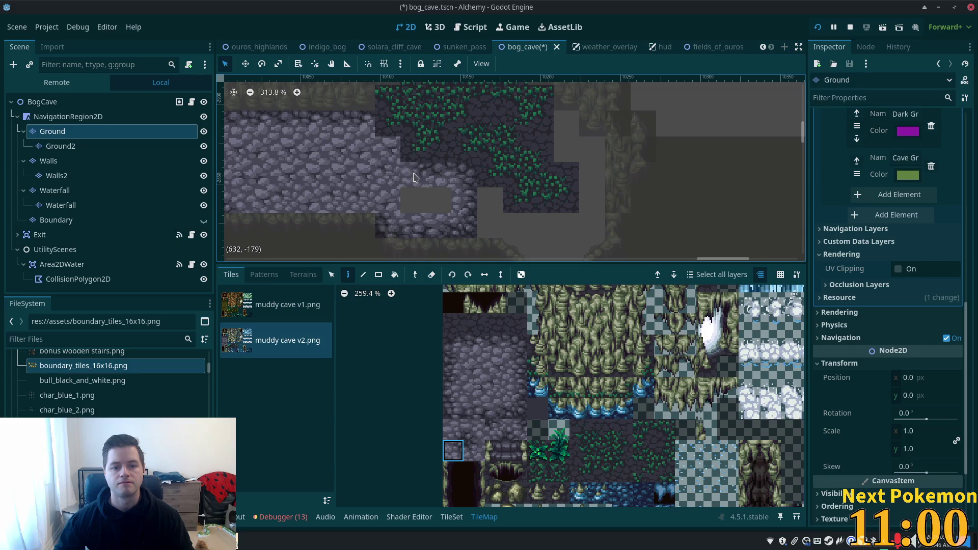
{"action": "left_click", "coordinate": [516, 345]}
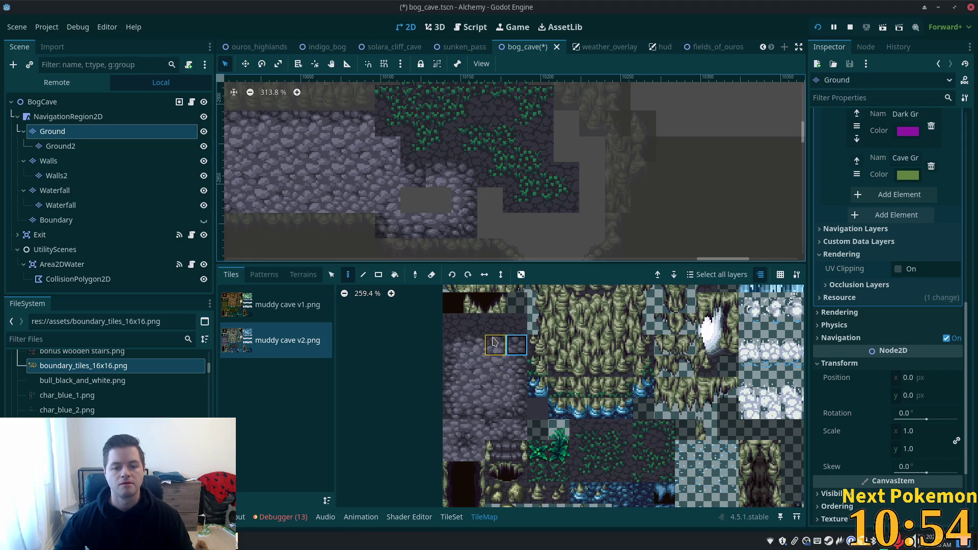
{"action": "left_click", "coordinate": [453, 450]}
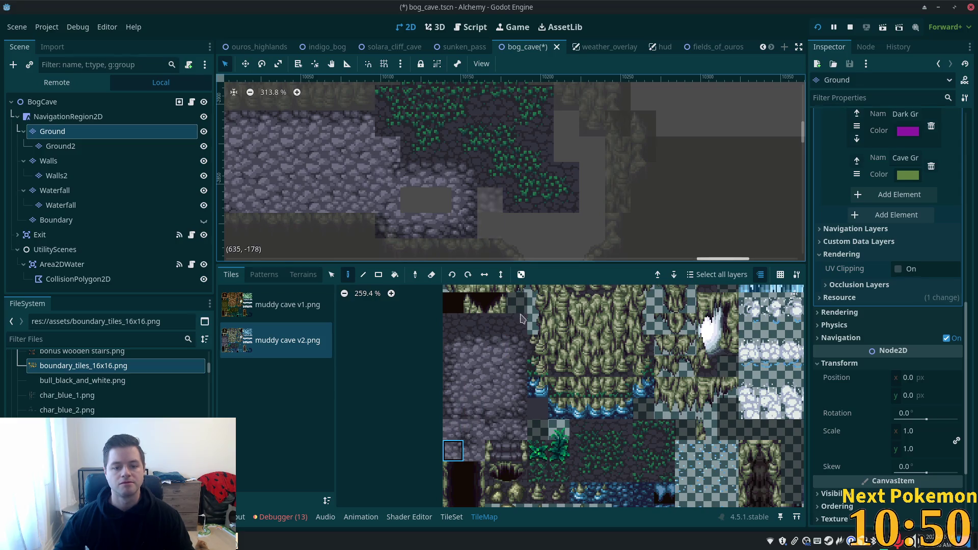
{"action": "left_click", "coordinate": [517, 366]}
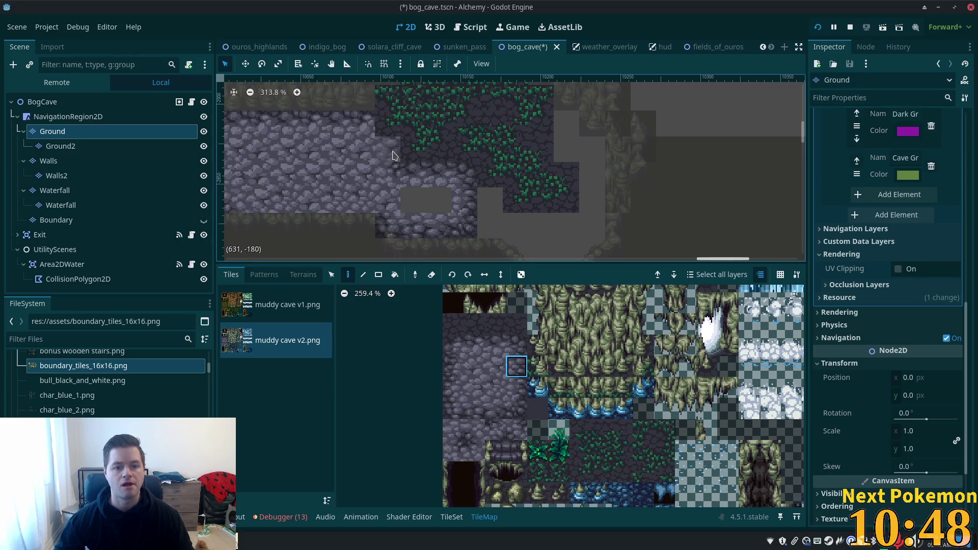
{"action": "left_click", "coordinate": [415, 178], "text": "ctrl"}
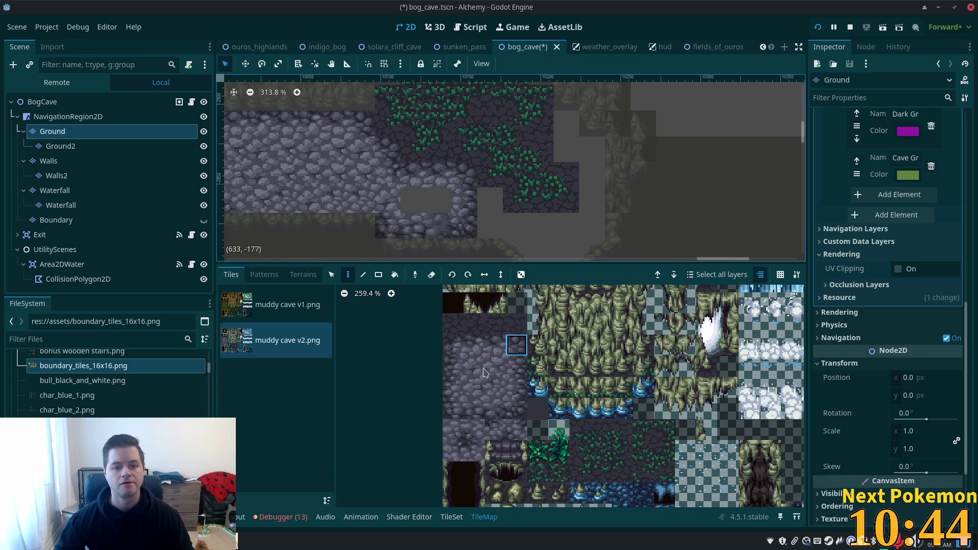
{"action": "left_click", "coordinate": [462, 456]}
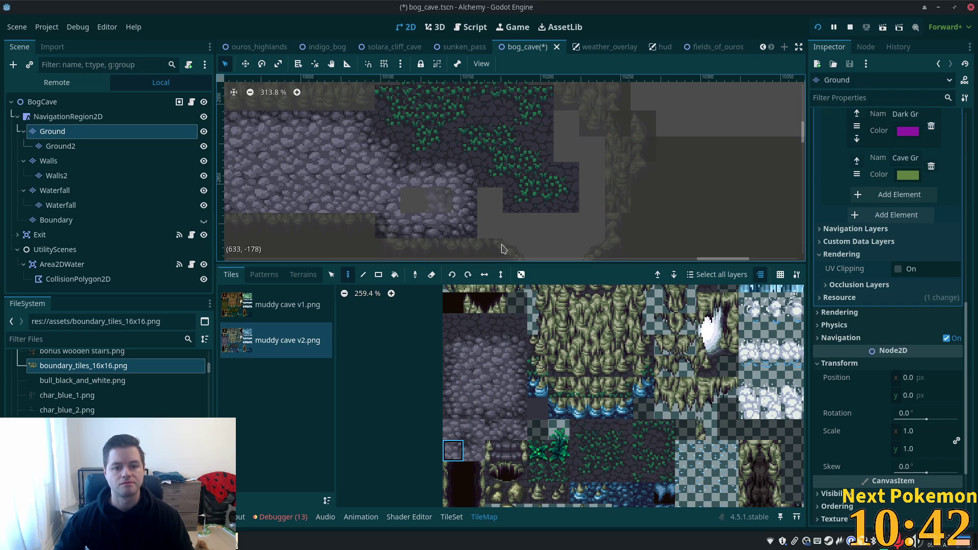
- Pan across the cave and select the LightGround terrain for painting
{"action": "left_click_drag", "start_coordinate": [389, 207], "coordinate": [462, 189]}
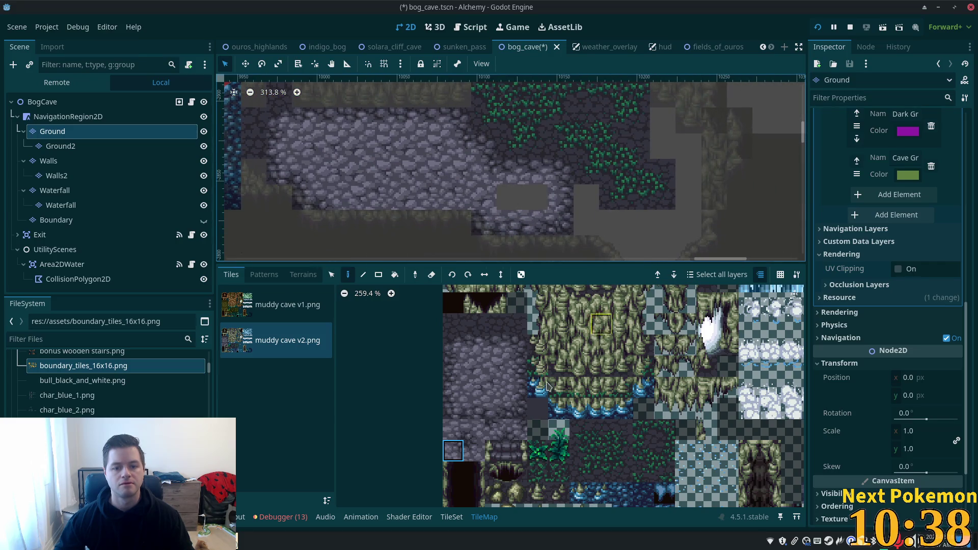
{"action": "left_click", "coordinate": [304, 275]}
{"action": "left_click", "coordinate": [265, 402]}
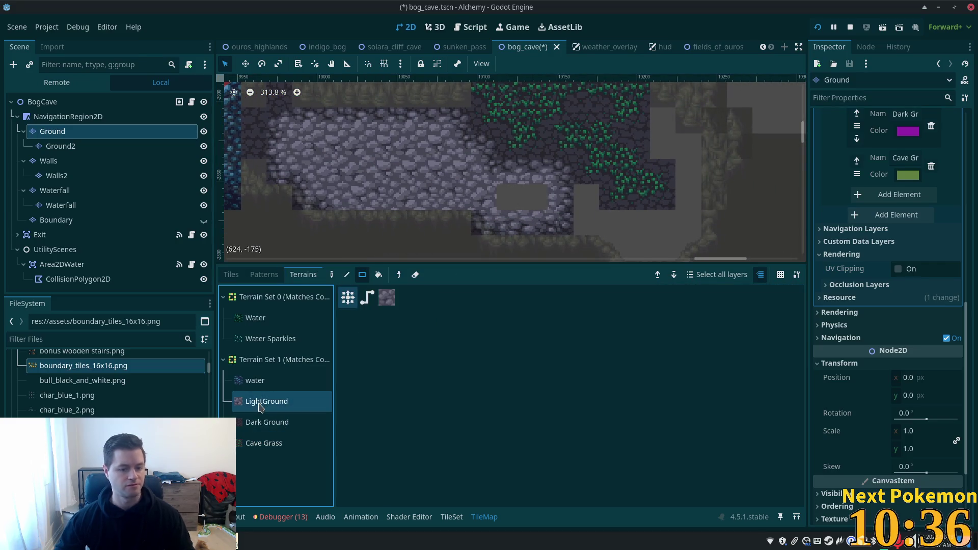
- Paint a LightGround rectangle on the cave floor and pan to another area
{"action": "left_click_drag", "start_coordinate": [526, 209], "coordinate": [526, 209]}
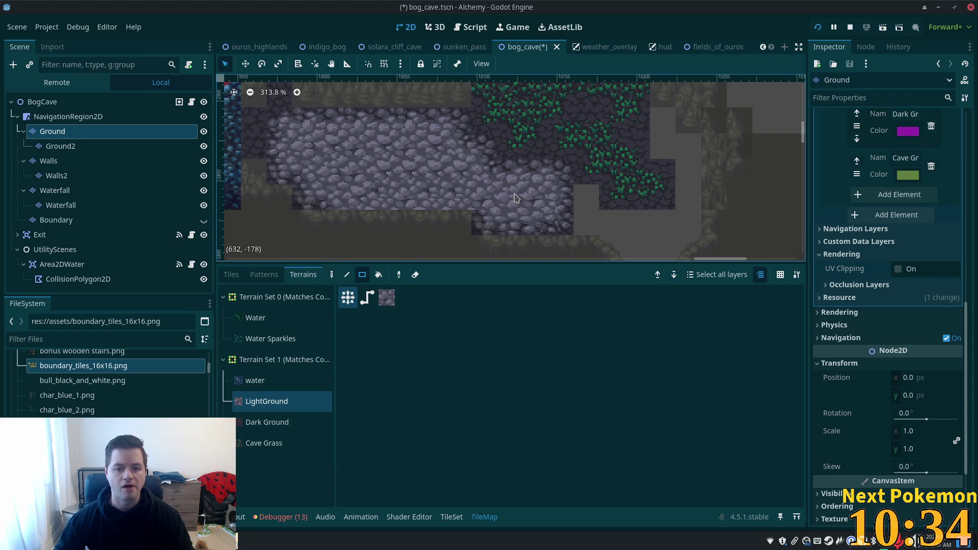
{"action": "mouse_move", "coordinate": [633, 230]}
{"action": "left_mouse_down"}
{"action": "mouse_move", "coordinate": [509, 185]}
{"action": "mouse_move", "coordinate": [533, 198]}
{"action": "mouse_move", "coordinate": [540, 250]}
{"action": "mouse_move", "coordinate": [555, 244]}
{"action": "mouse_move", "coordinate": [569, 206]}
{"action": "left_mouse_up"}
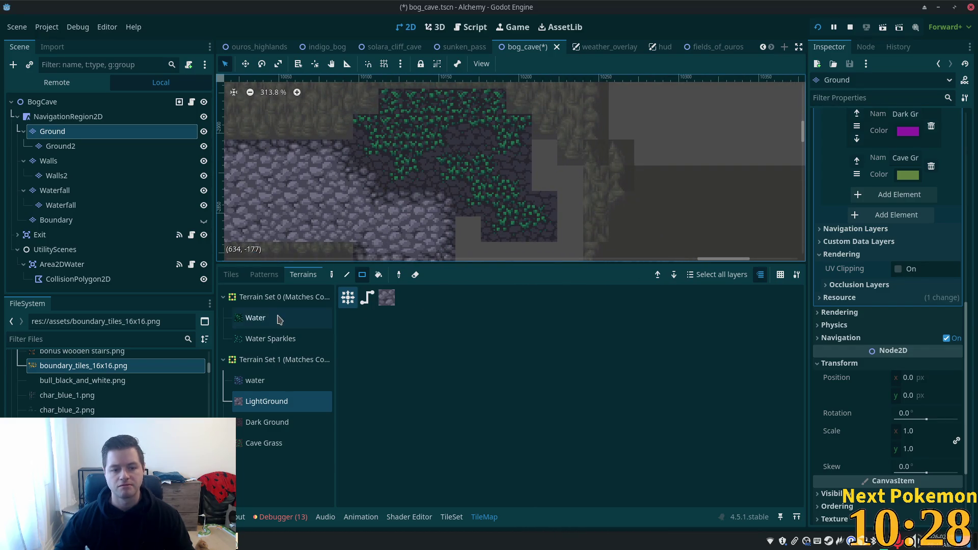
{"action": "left_click", "coordinate": [229, 274]}
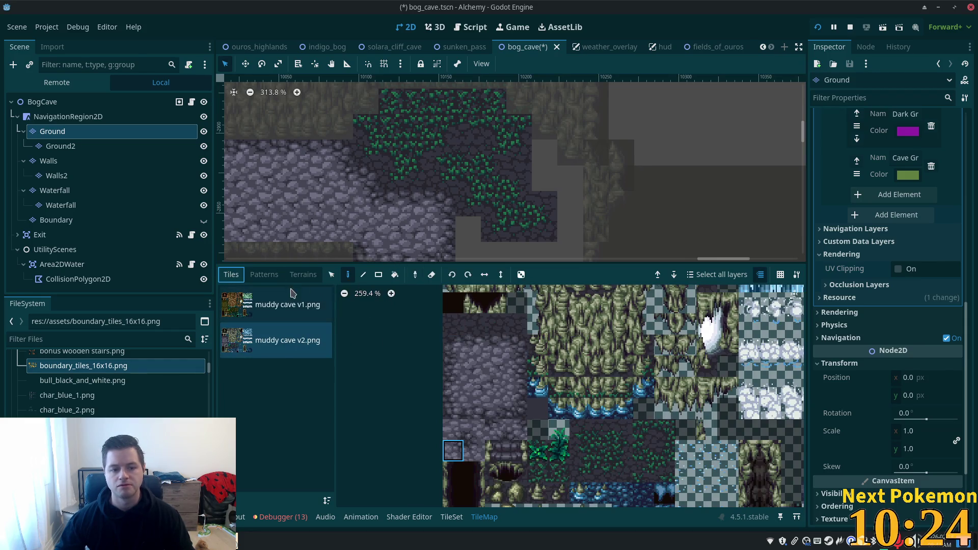
{"action": "left_click", "coordinate": [302, 275]}
- Fill the empty cells at right with Dark Ground terrain and save bog_cave.tscn
{"action": "left_click", "coordinate": [266, 423]}
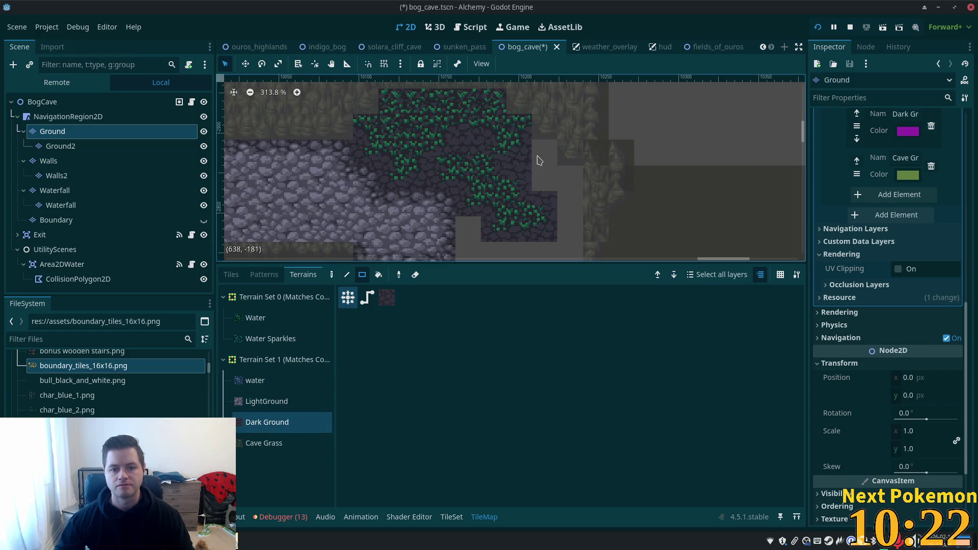
{"action": "scroll", "coordinate": [570, 174], "scroll_direction": "down", "scroll_amount": 3}
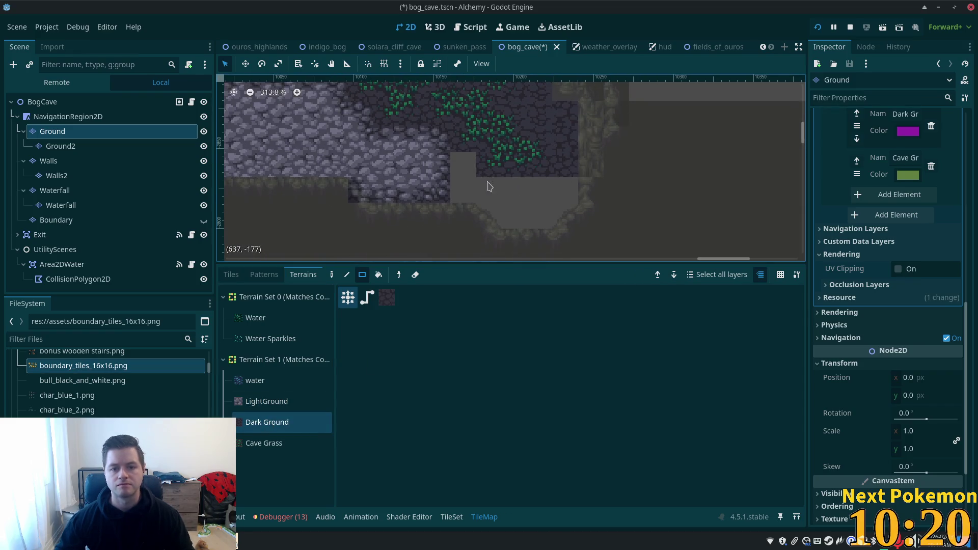
{"action": "mouse_move", "coordinate": [463, 184]}
{"action": "left_mouse_down"}
{"action": "mouse_move", "coordinate": [557, 188]}
{"action": "mouse_move", "coordinate": [516, 216]}
{"action": "mouse_move", "coordinate": [485, 209]}
{"action": "mouse_move", "coordinate": [556, 214]}
{"action": "left_mouse_up"}
{"action": "scroll", "coordinate": [570, 181], "scroll_direction": "down", "scroll_amount": 2}
{"action": "scroll", "coordinate": [570, 181], "scroll_direction": "up", "scroll_amount": 2}
{"action": "key", "text": "ctrl+s"}
{"action": "left_click", "coordinate": [76, 102]}
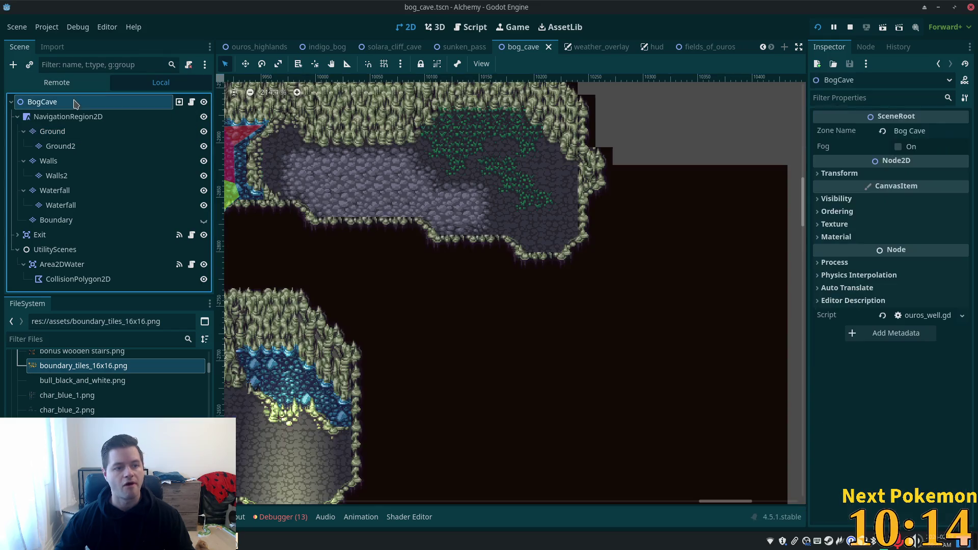
- Zoom and pan around the repainted bog cave, then bring the phpMyAdmin browser forward
{"action": "scroll", "coordinate": [575, 272], "scroll_direction": "down", "scroll_amount": 2}
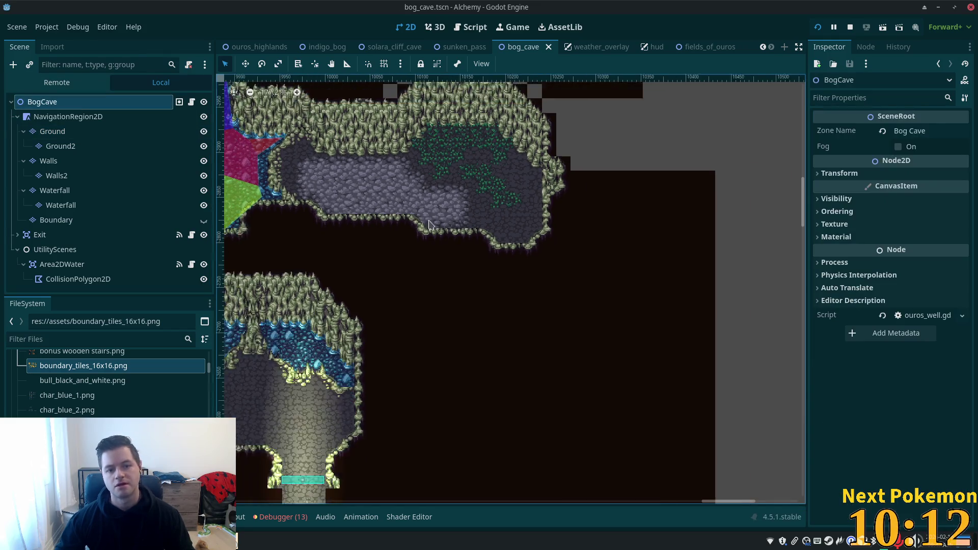
{"action": "left_click_drag", "start_coordinate": [575, 273], "coordinate": [601, 272]}
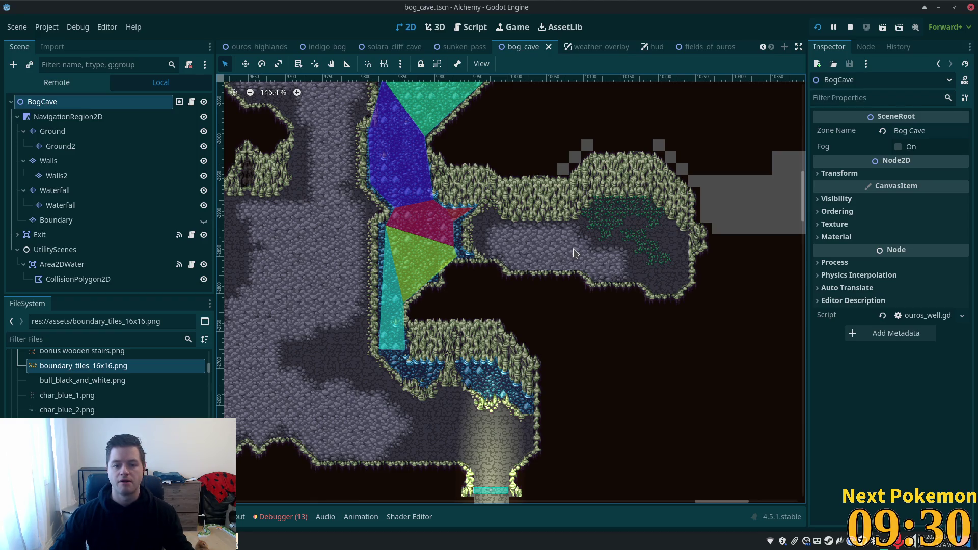
{"action": "scroll", "coordinate": [595, 240], "scroll_direction": "down", "scroll_amount": 2}
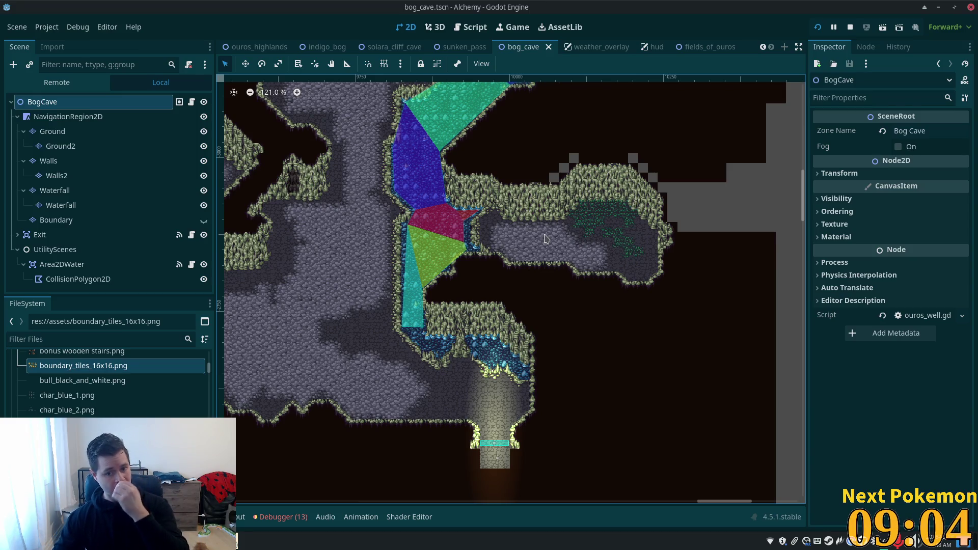
{"action": "scroll", "coordinate": [546, 184], "scroll_direction": "down", "scroll_amount": 4}
{"action": "scroll", "coordinate": [589, 206], "scroll_direction": "up", "scroll_amount": 13}
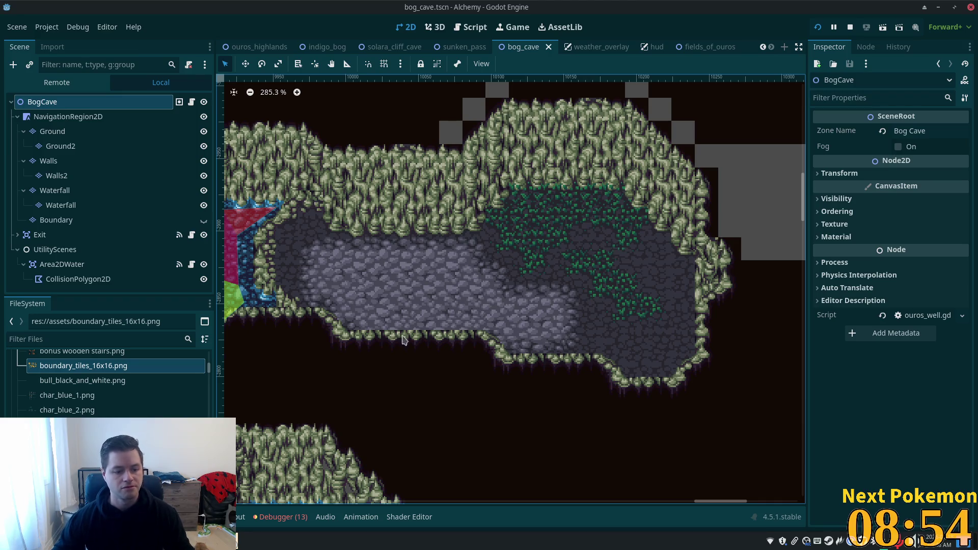
{"action": "mouse_move", "coordinate": [214, 541]}
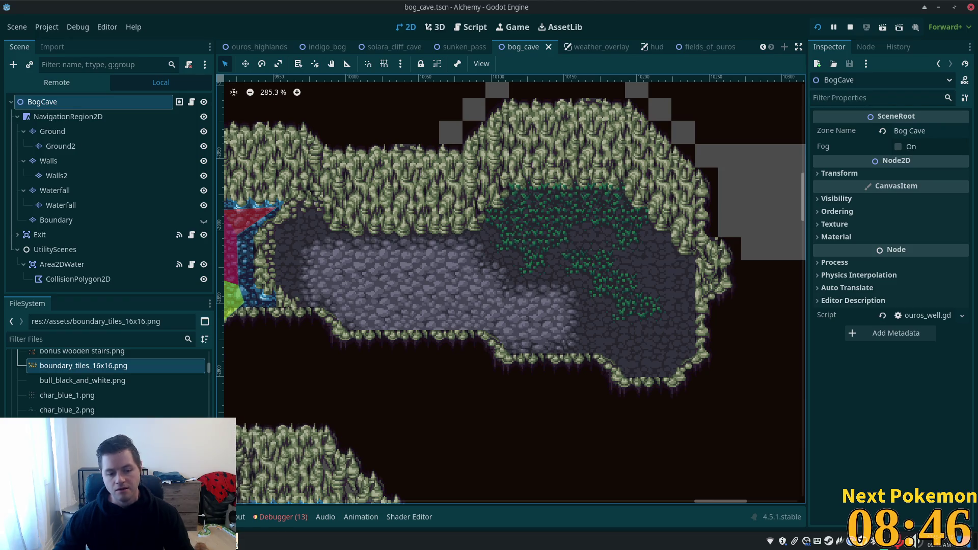
{"action": "left_click", "coordinate": [255, 501]}
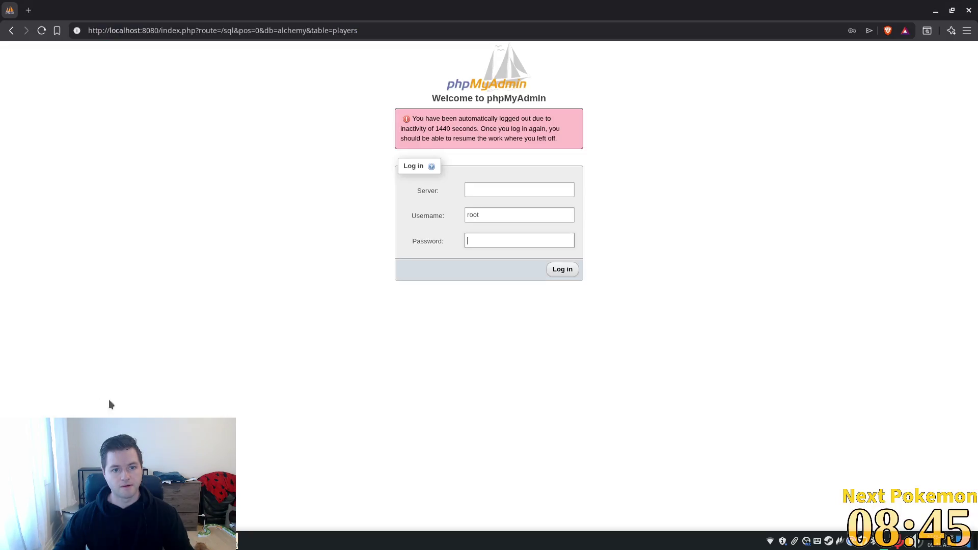
- Fill the phpMyAdmin login form from saved credentials and submit it
{"action": "left_click", "coordinate": [501, 189]}
{"action": "left_click", "coordinate": [520, 211]}
{"action": "left_click", "coordinate": [512, 217]}
{"action": "left_click", "coordinate": [530, 234]}
{"action": "left_click", "coordinate": [562, 269]}
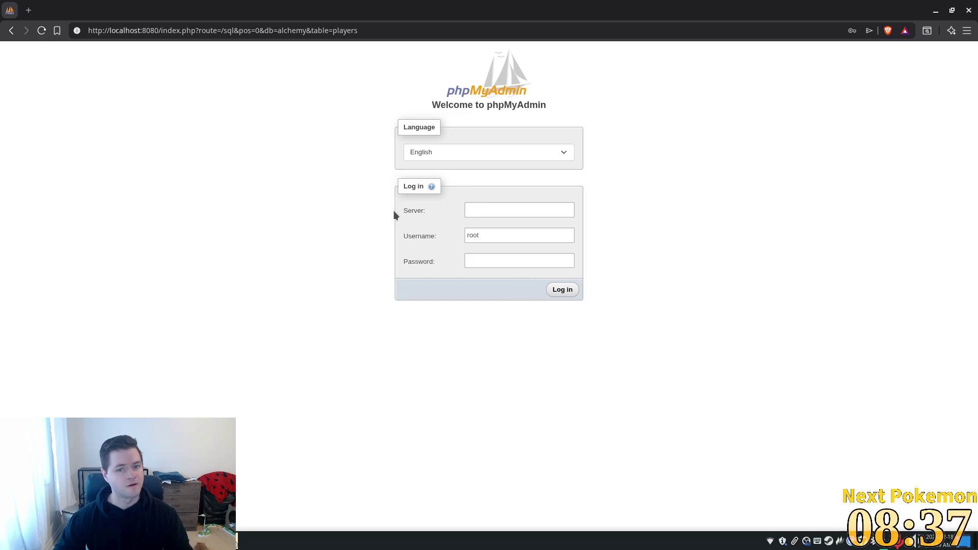
- Sign in again with the saved login and open the alchemy database's item_types table
{"action": "left_click", "coordinate": [503, 211]}
{"action": "left_click", "coordinate": [519, 232]}
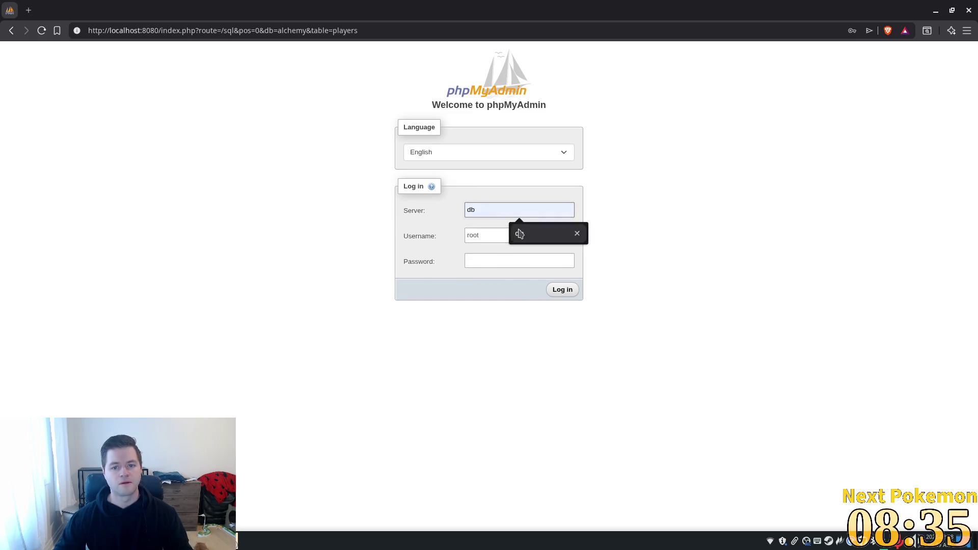
{"action": "left_click", "coordinate": [518, 238]}
{"action": "left_click", "coordinate": [533, 258]}
{"action": "left_click", "coordinate": [566, 291]}
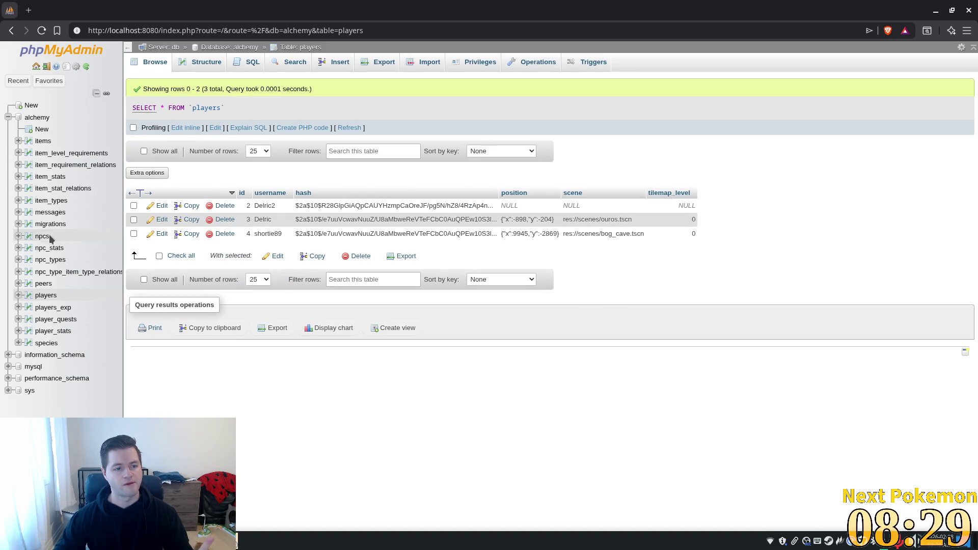
{"action": "left_click", "coordinate": [43, 141]}
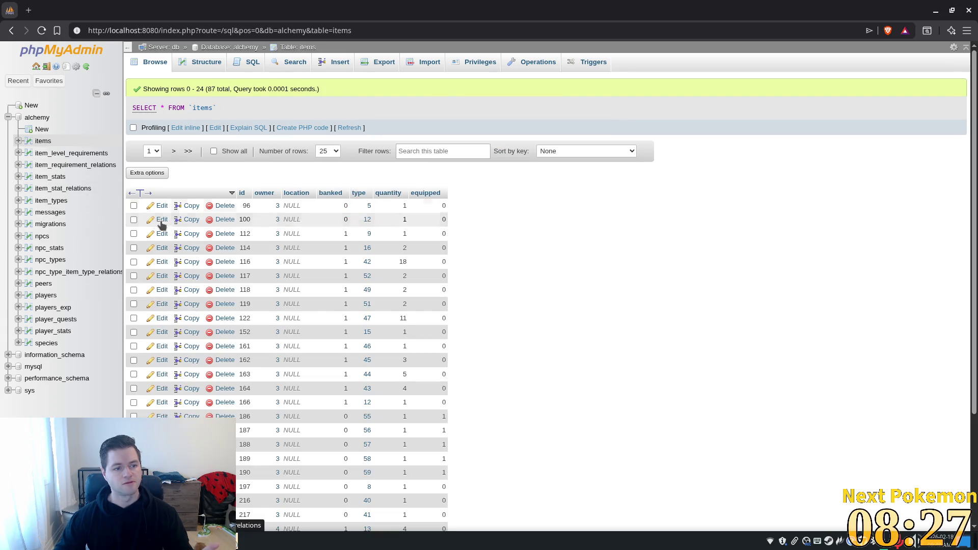
{"action": "left_click", "coordinate": [51, 202]}
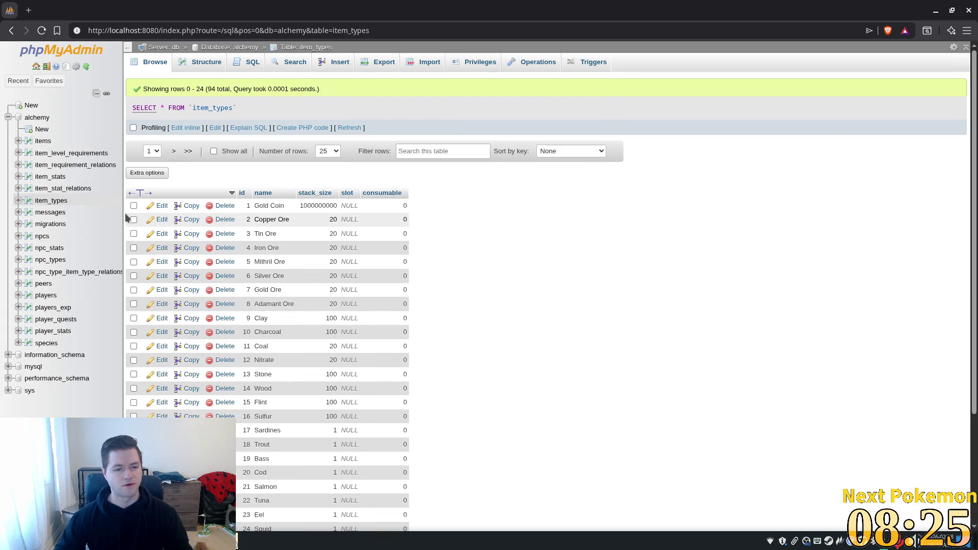
{"action": "scroll", "coordinate": [502, 255], "scroll_direction": "down", "scroll_amount": 2}
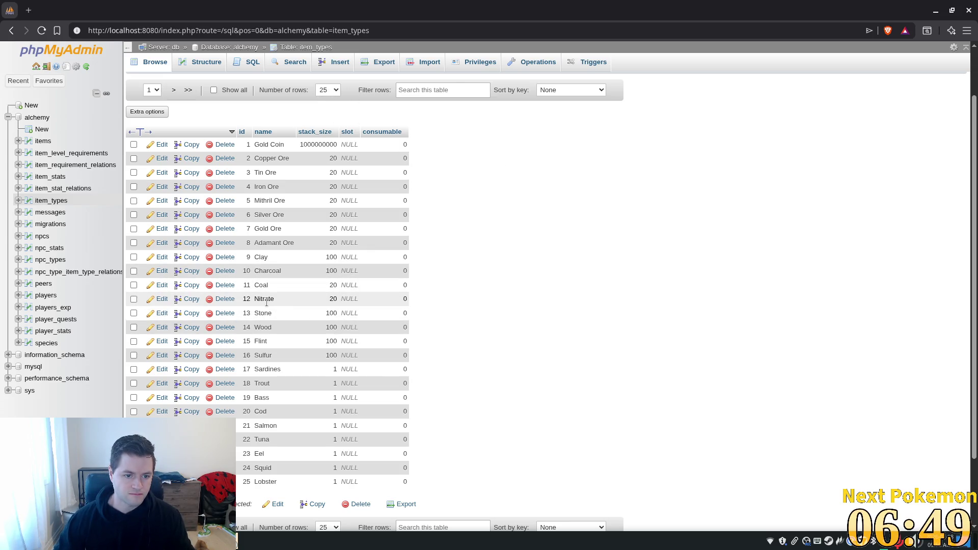
{"action": "left_click_drag", "start_coordinate": [272, 301], "coordinate": [255, 300]}
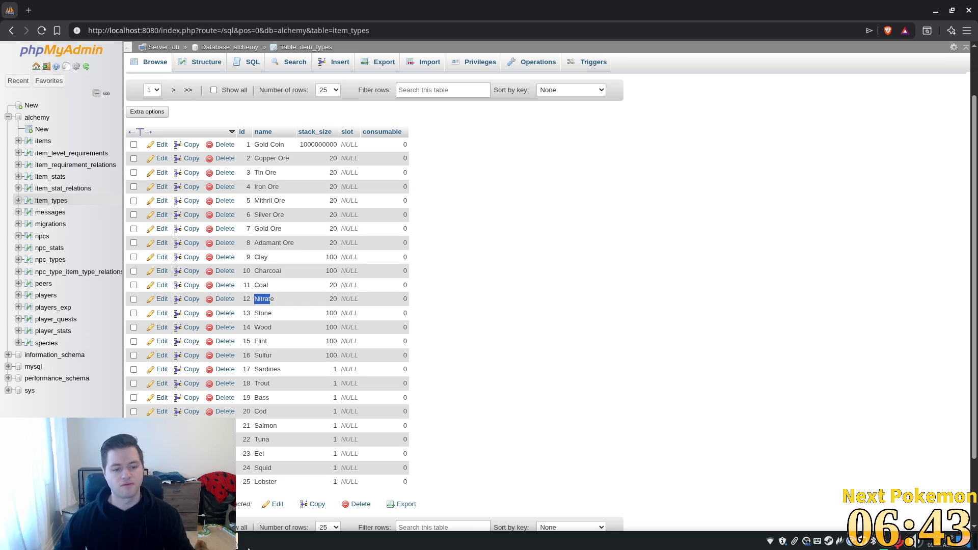
- Scroll the item_types table around the Nitrate entry, then switch back to Godot
{"action": "mouse_move", "coordinate": [261, 544]}
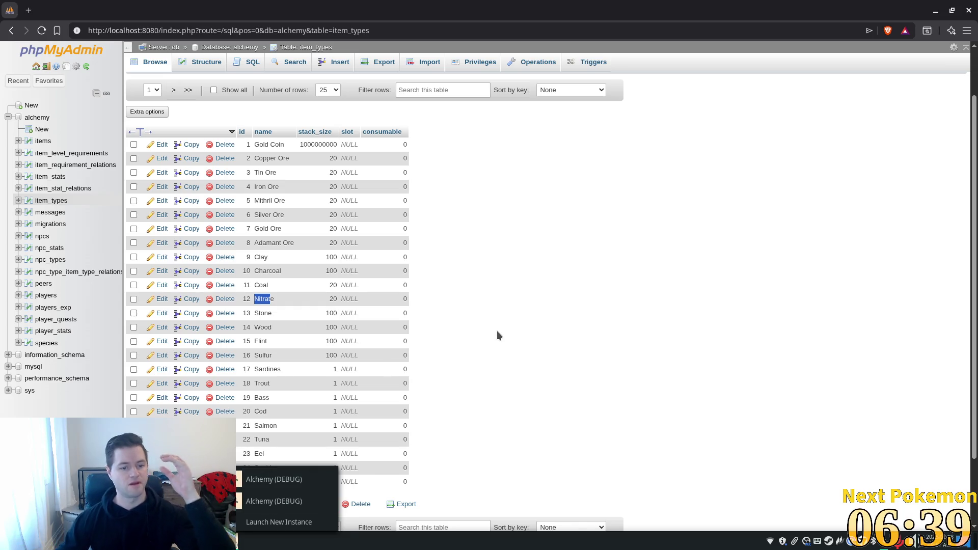
{"action": "scroll", "coordinate": [487, 347], "scroll_direction": "down", "scroll_amount": 2}
{"action": "scroll", "coordinate": [487, 347], "scroll_direction": "up", "scroll_amount": 3}
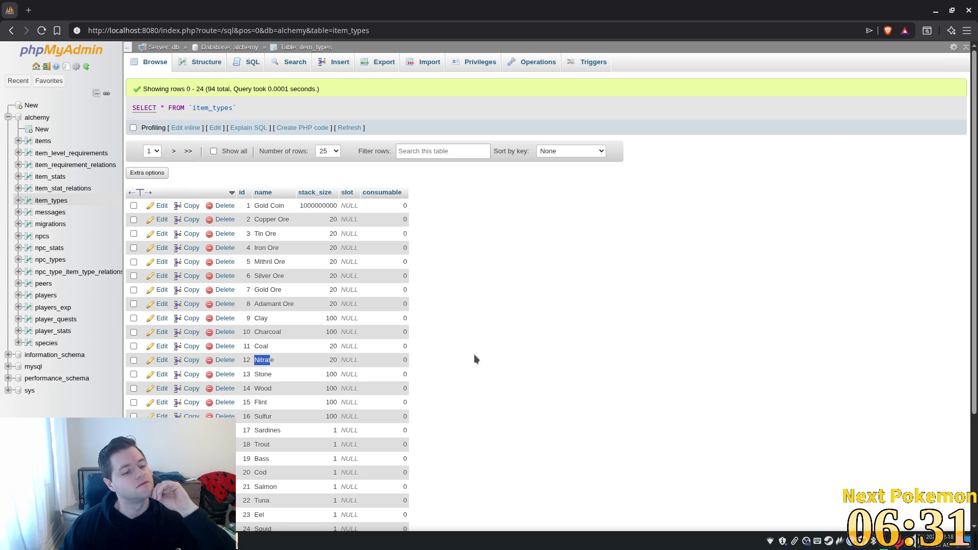
{"action": "scroll", "coordinate": [475, 356], "scroll_direction": "down", "scroll_amount": 3}
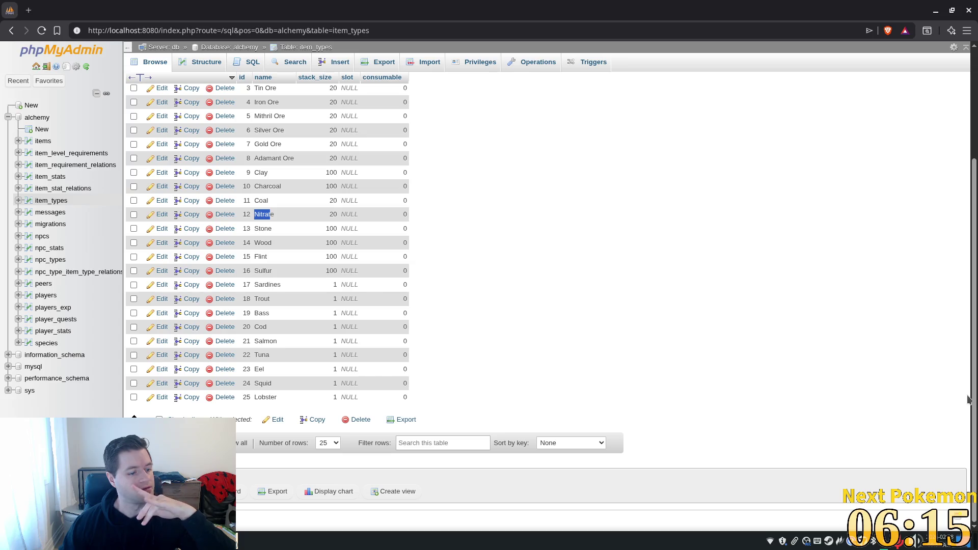
{"action": "left_click", "coordinate": [265, 541]}
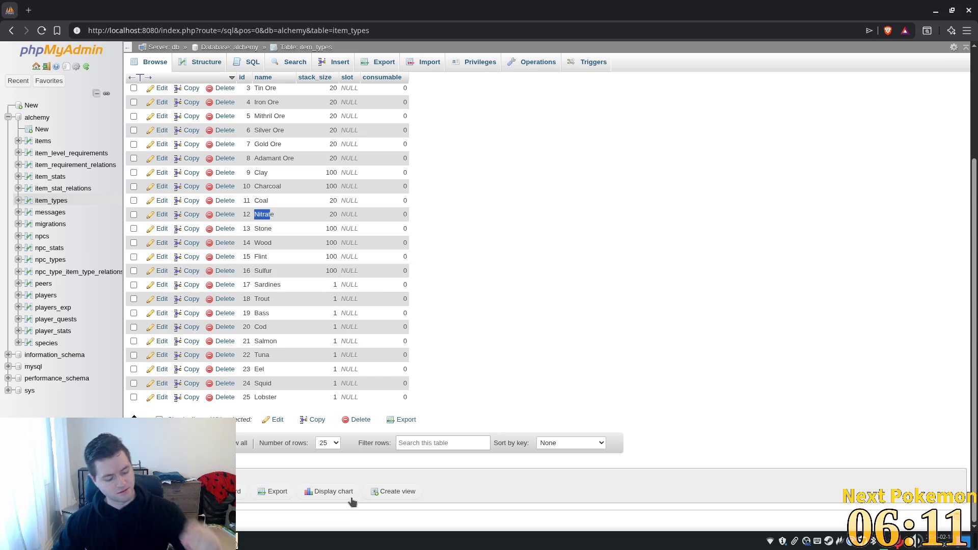
{"action": "key", "text": "alt+Tab"}
{"action": "key", "text": "alt+Tab"}
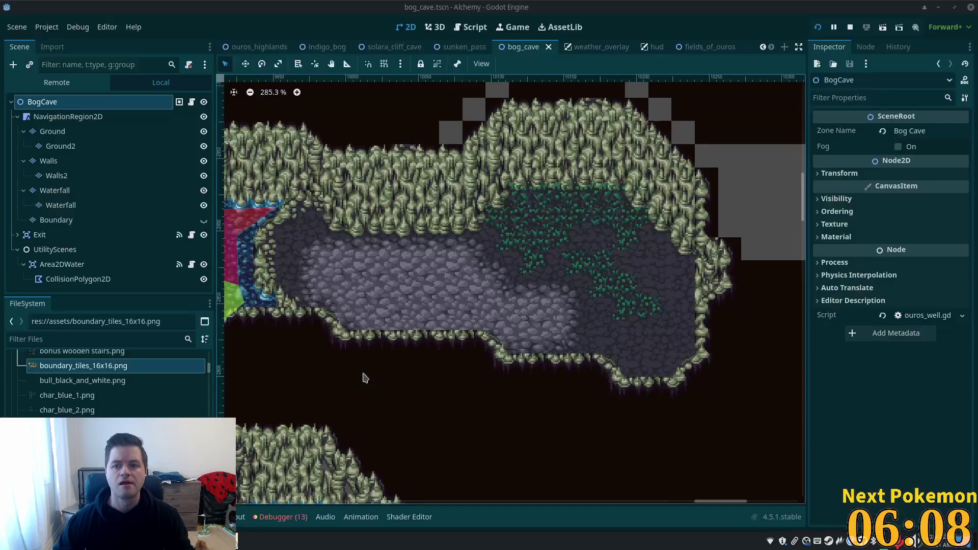
- Instantiate gathering_node_spawn.tscn onto the cave map, finding it by searching 'gather'
{"action": "scroll", "coordinate": [420, 328], "scroll_direction": "down", "scroll_amount": 5}
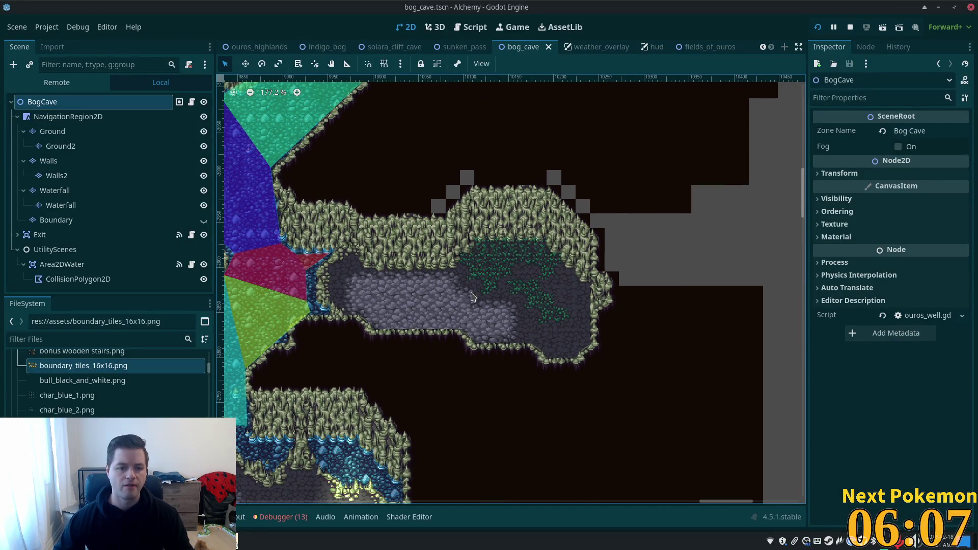
{"action": "scroll", "coordinate": [535, 303], "scroll_direction": "up", "scroll_amount": 9}
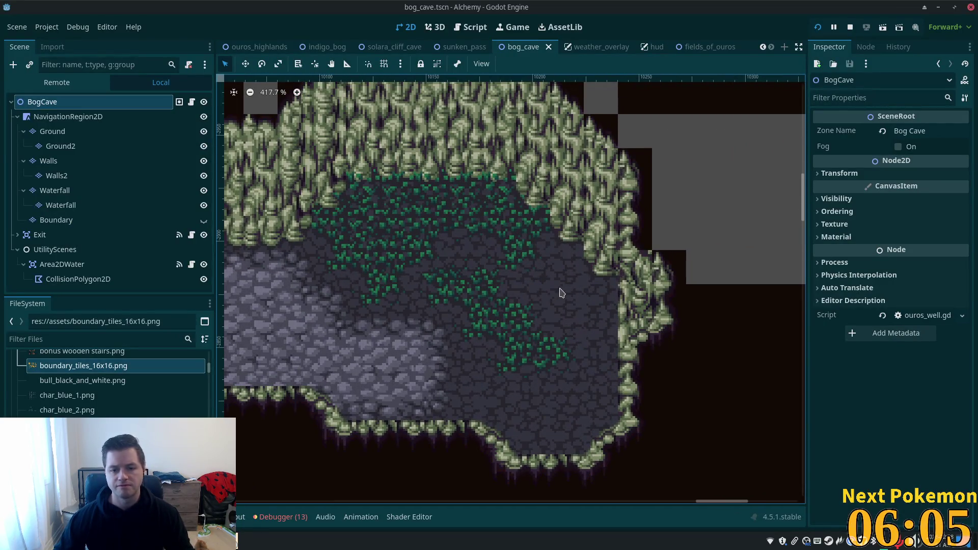
{"action": "right_click", "coordinate": [567, 279]}
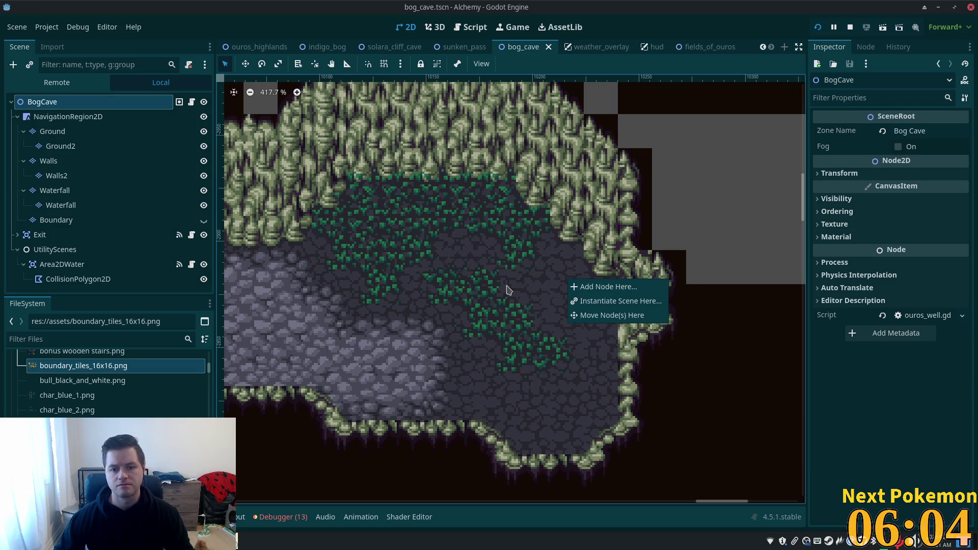
{"action": "left_click", "coordinate": [15, 251]}
{"action": "left_click", "coordinate": [18, 249]}
{"action": "right_click", "coordinate": [51, 104]}
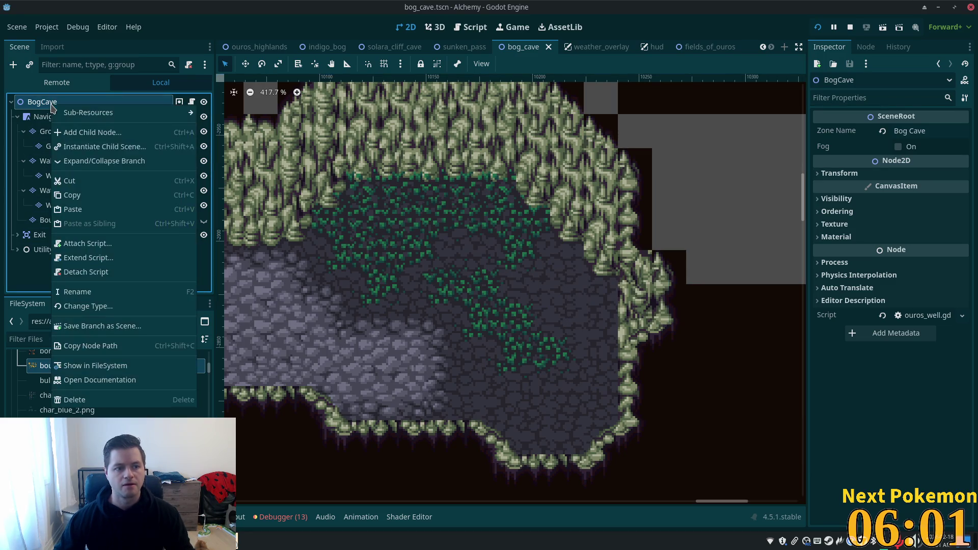
{"action": "right_click", "coordinate": [533, 273]}
{"action": "right_click", "coordinate": [535, 271]}
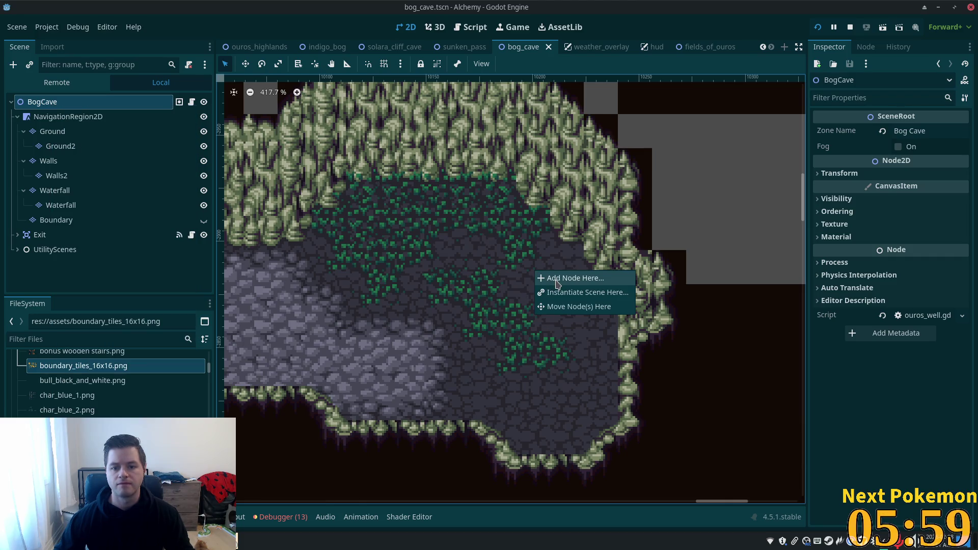
{"action": "left_click", "coordinate": [560, 293]}
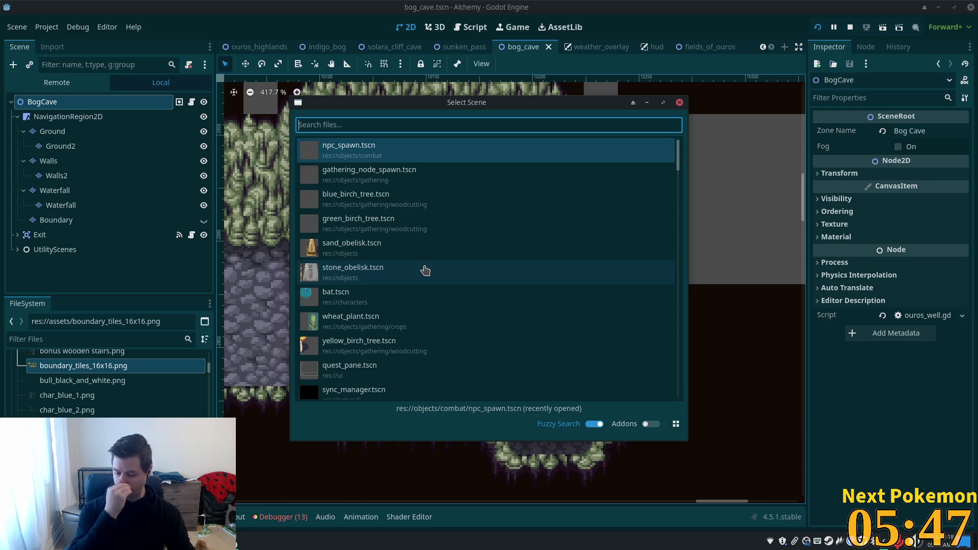
{"action": "type", "text": "gather"}
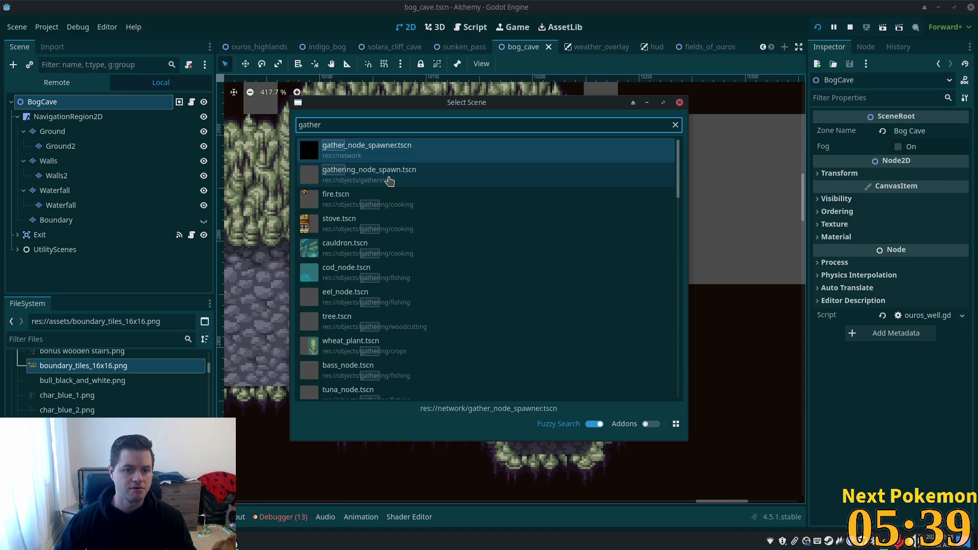
{"action": "double_click", "coordinate": [390, 180]}
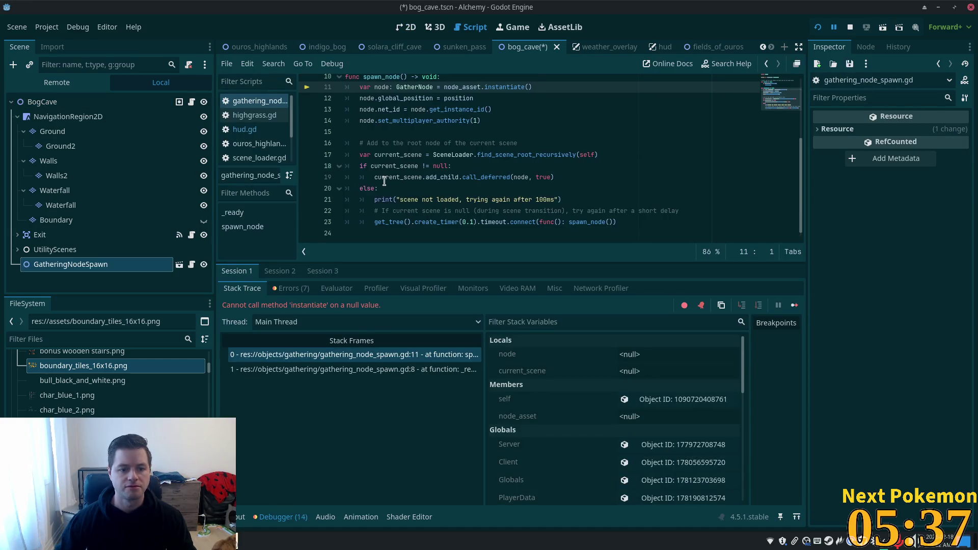
- Rename the new spawn node to GatheringNodeSpawnMithril
{"action": "mouse_move", "coordinate": [400, 207]}
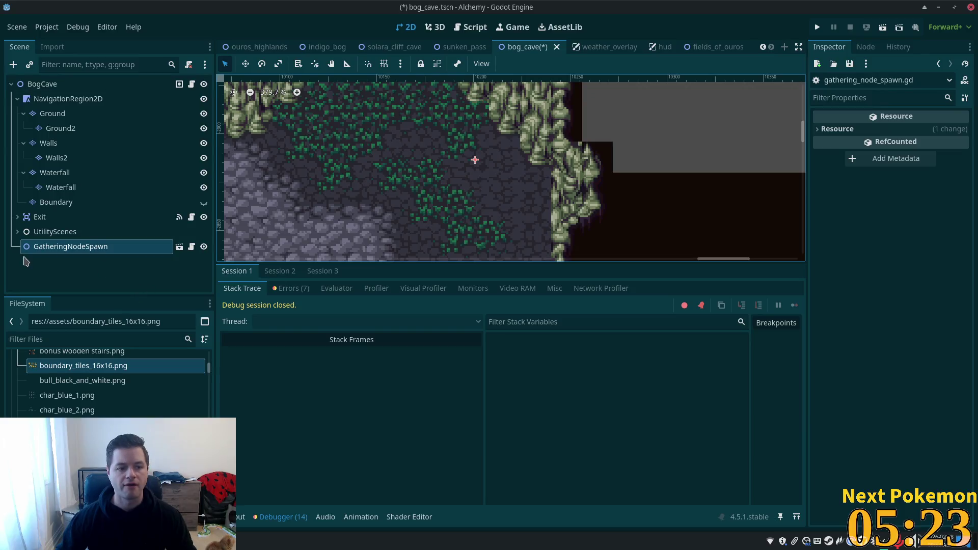
{"action": "left_click", "coordinate": [114, 247]}
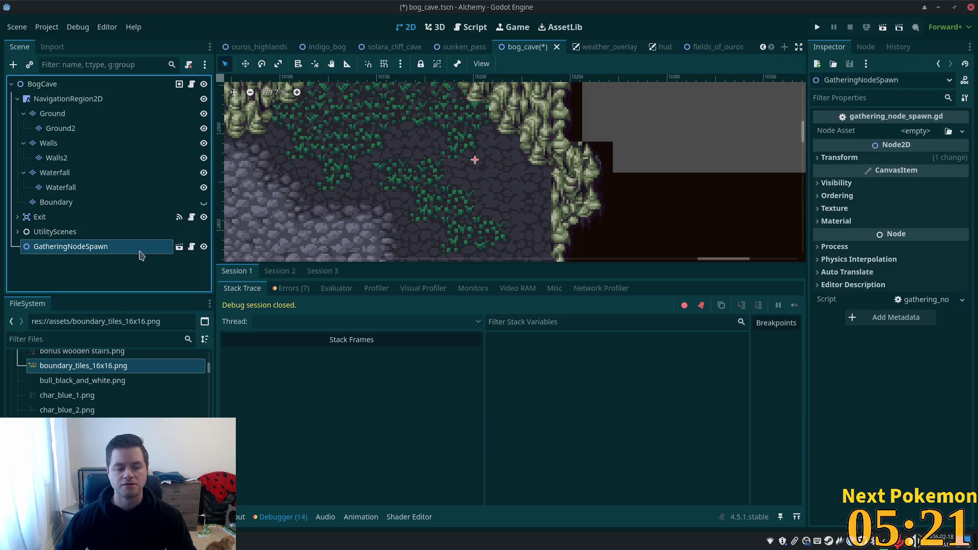
{"action": "left_click", "coordinate": [115, 245]}
{"action": "left_click", "coordinate": [151, 242]}
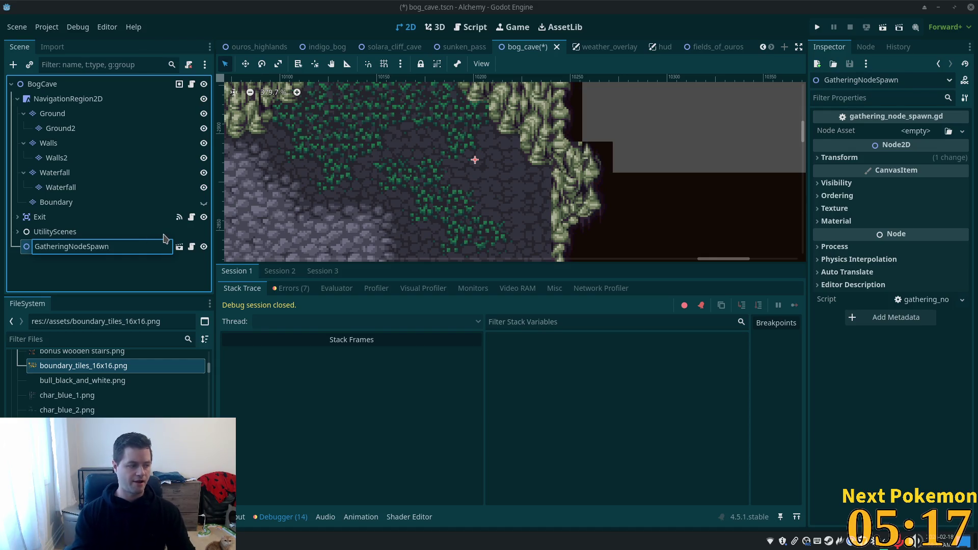
{"action": "type", "text": "Mith"}
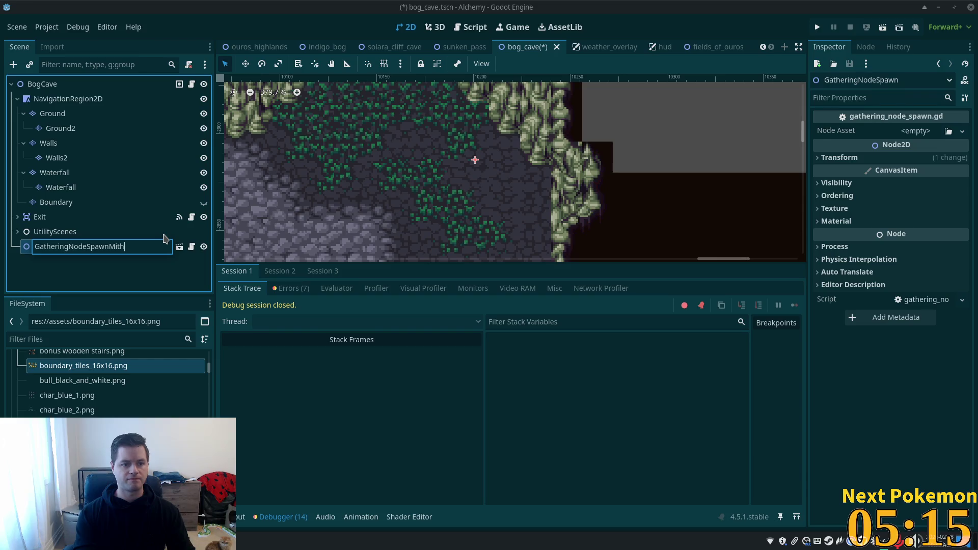
{"action": "type", "text": "ril"}
{"action": "key", "text": "Return"}
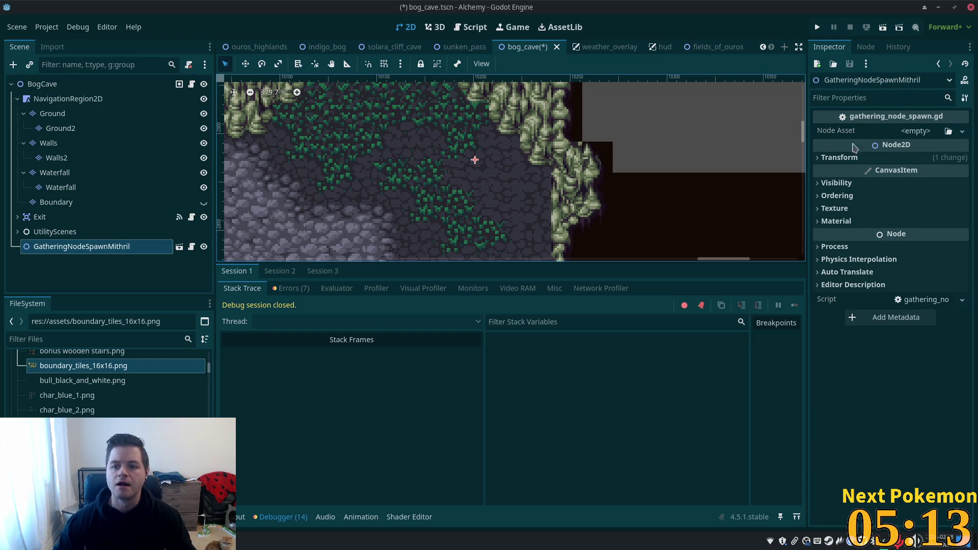
- Assign mithril_deposit.tscn as the spawner's Node Asset and save bog_cave
{"action": "left_click", "coordinate": [77, 337]}
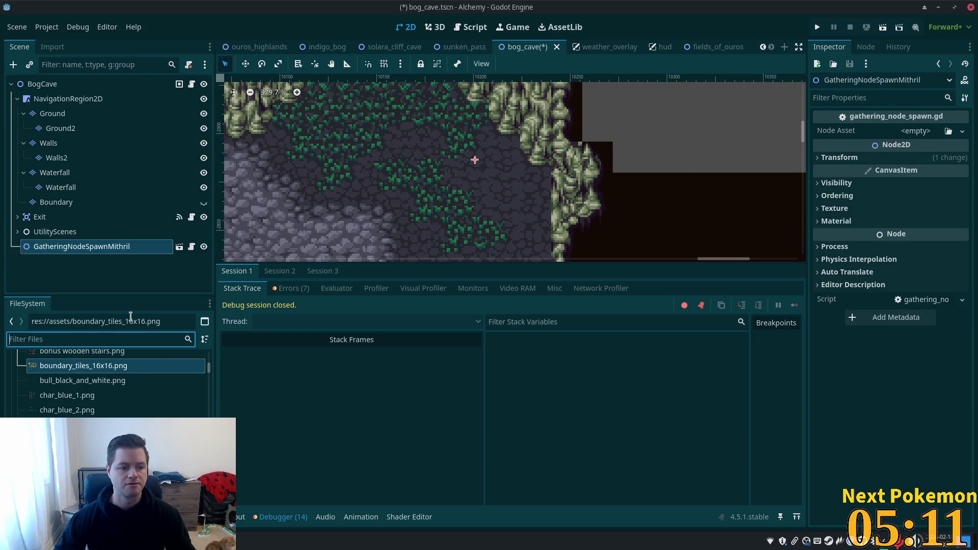
{"action": "type", "text": "mithril"}
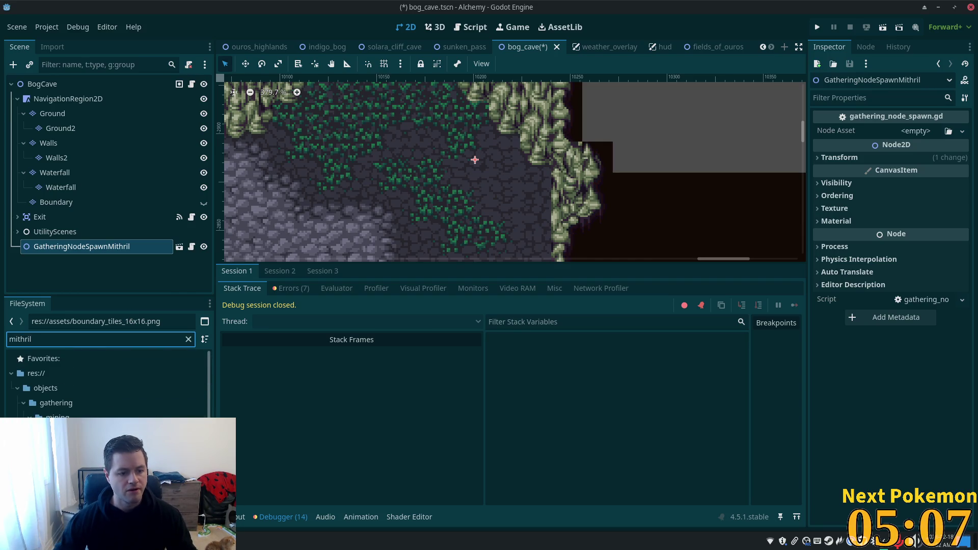
{"action": "scroll", "coordinate": [87, 373], "scroll_direction": "down", "scroll_amount": 3}
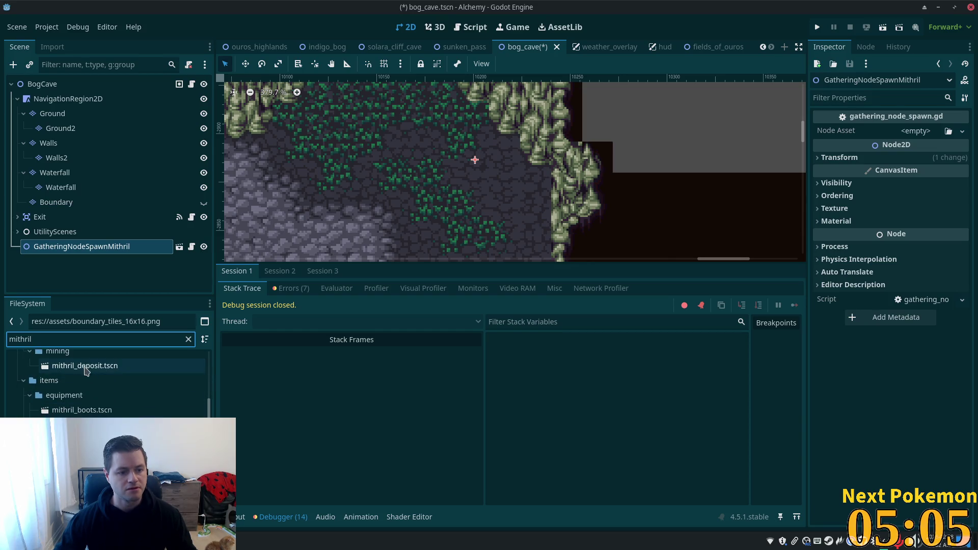
{"action": "mouse_move", "coordinate": [69, 372]}
{"action": "left_mouse_down"}
{"action": "mouse_move", "coordinate": [921, 187]}
{"action": "mouse_move", "coordinate": [915, 134]}
{"action": "left_mouse_up"}
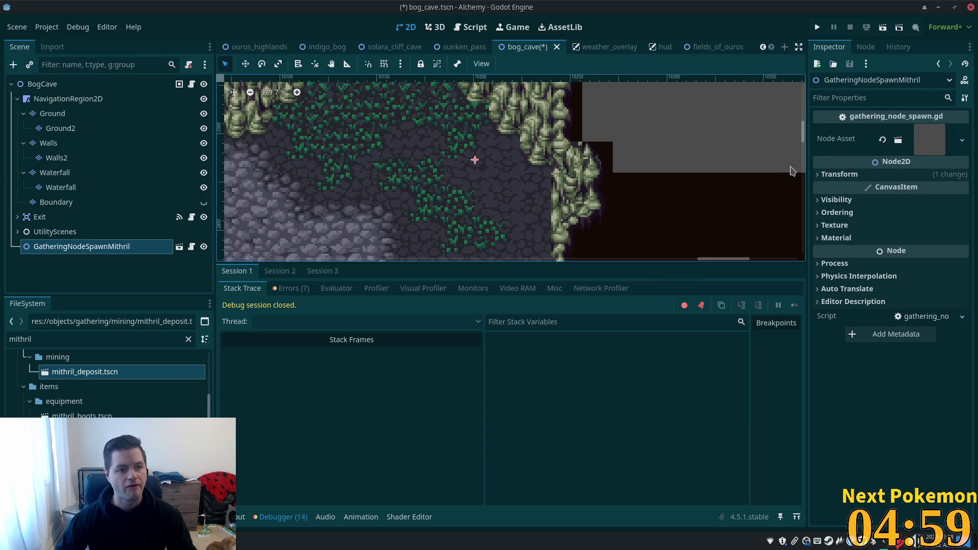
{"action": "key", "text": "ctrl+s"}
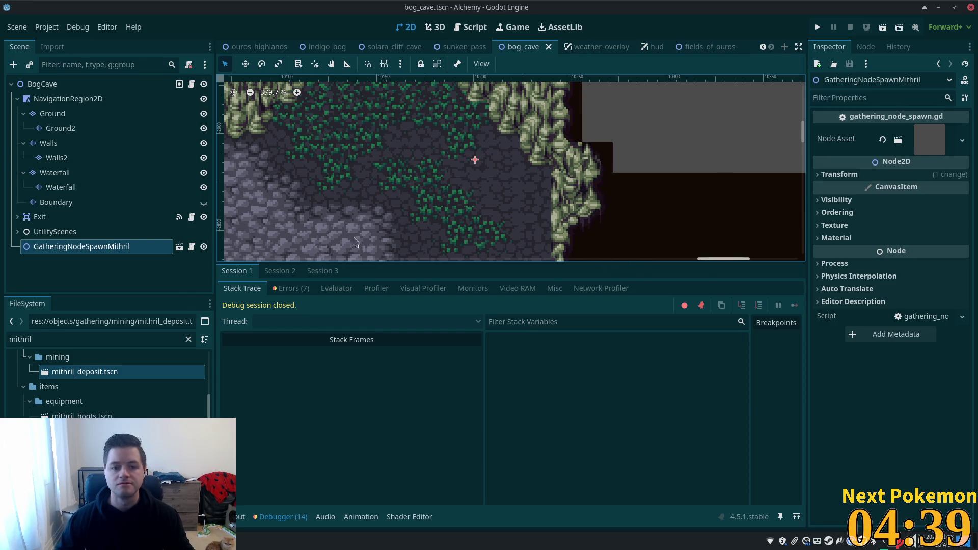
- Nudge the mithril spawner slightly right with the Move tool, save bog_cave, and launch the game
{"action": "left_click", "coordinate": [245, 63]}
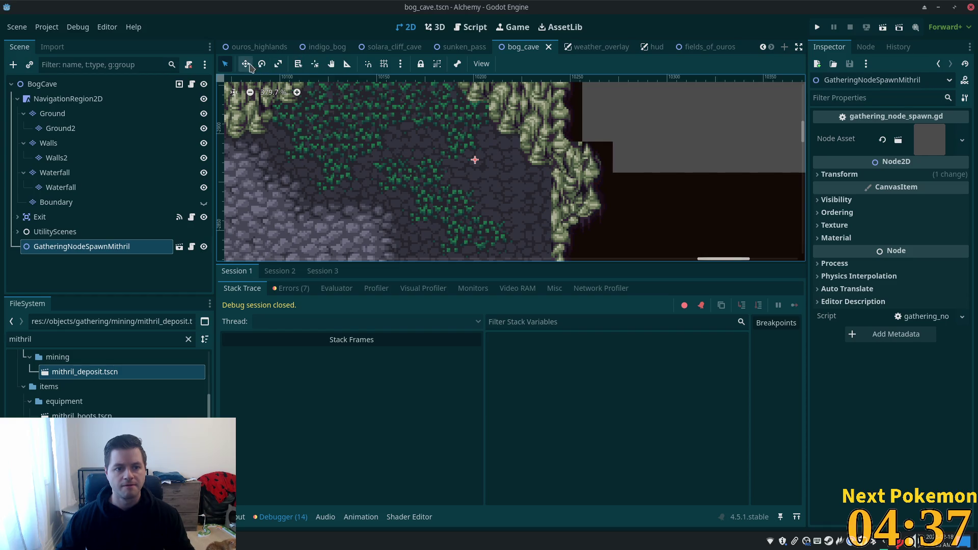
{"action": "left_click_drag", "start_coordinate": [469, 167], "coordinate": [492, 177]}
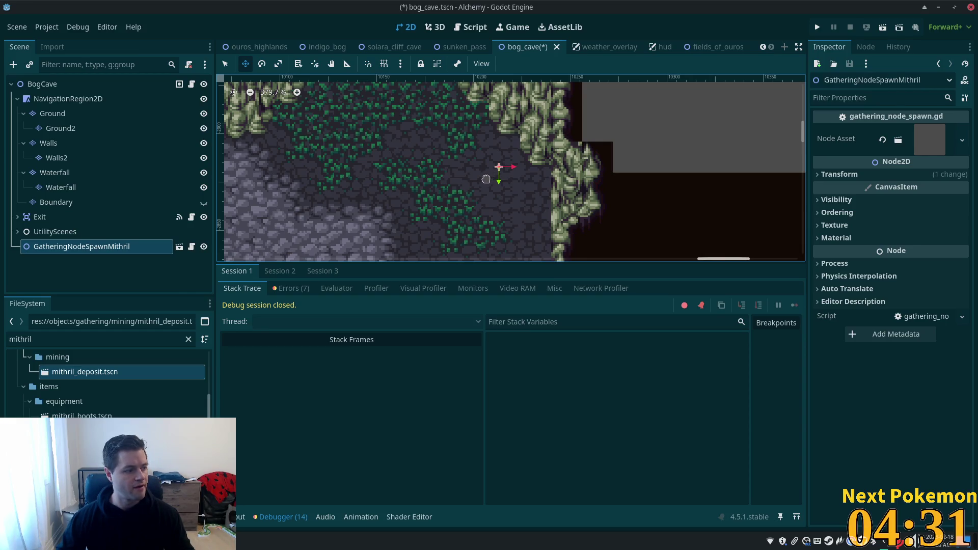
{"action": "key", "text": "ctrl+s"}
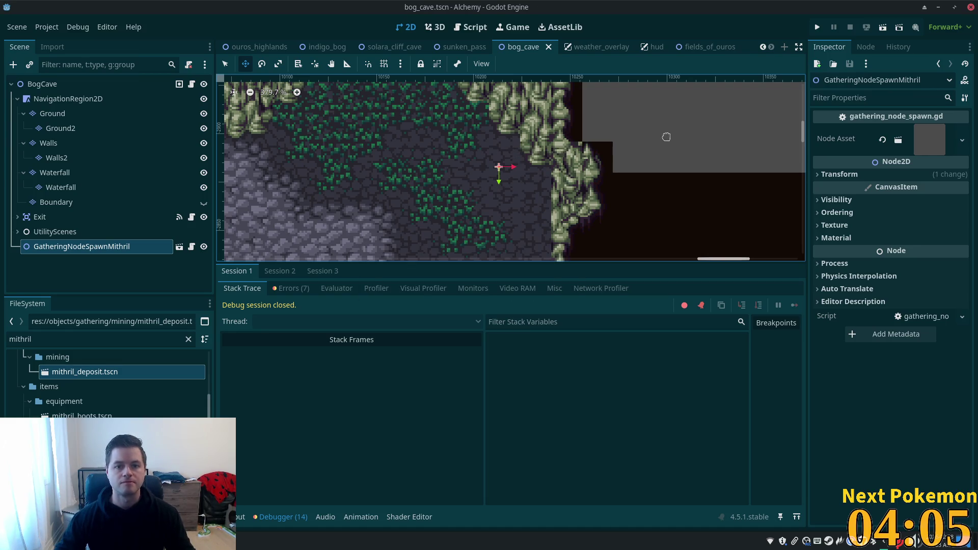
{"action": "left_click", "coordinate": [817, 27]}
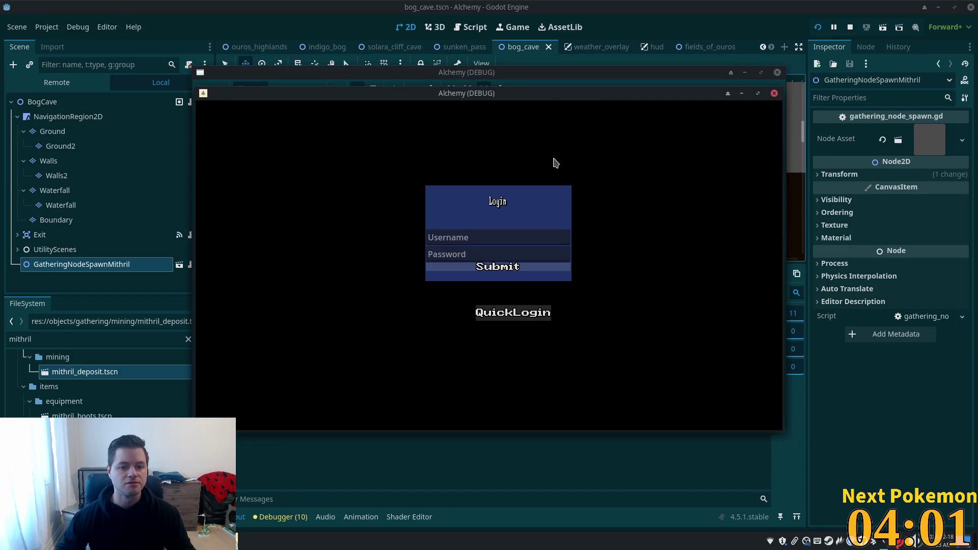
- Walk the character right to the Mithril Deposit, try mining it and check the inventory
{"action": "mouse_move", "coordinate": [502, 99]}
{"action": "left_mouse_down"}
{"action": "mouse_move", "coordinate": [356, 152]}
{"action": "mouse_move", "coordinate": [372, 171]}
{"action": "left_mouse_up"}
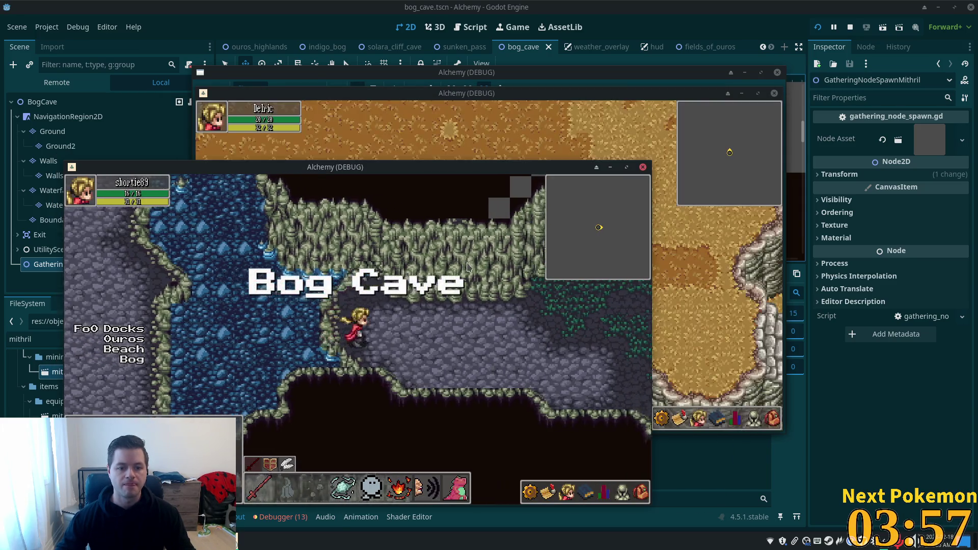
{"action": "key", "text": "Right"}
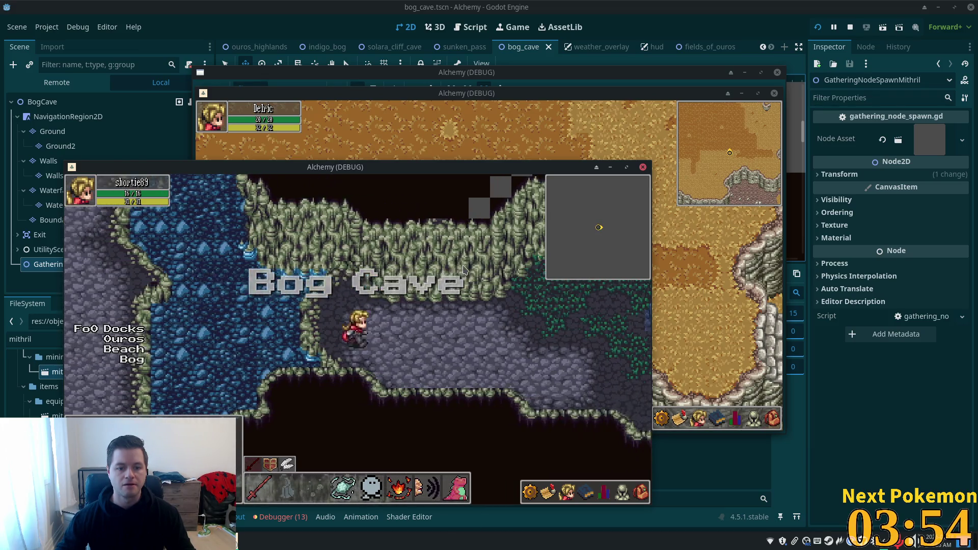
{"action": "key", "text": "Right"}
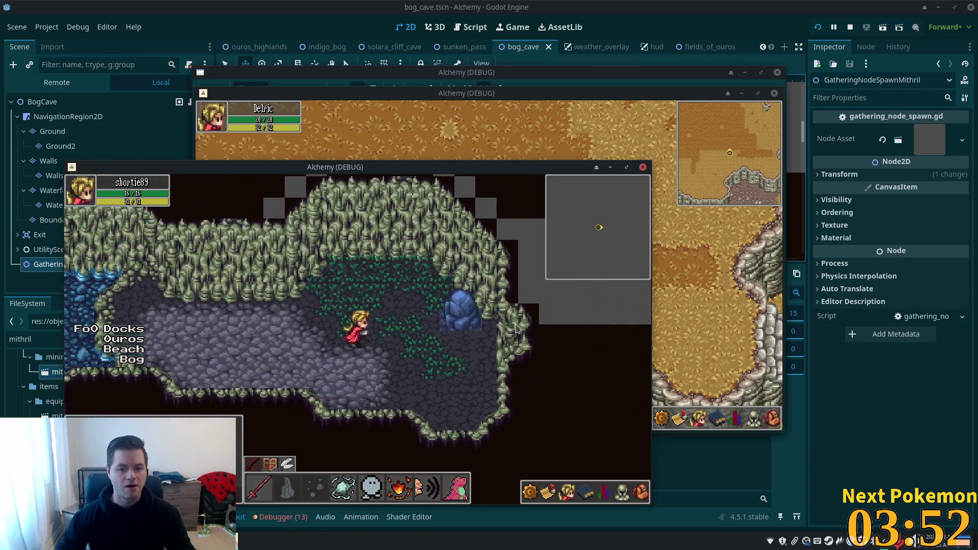
{"action": "key", "text": "Right"}
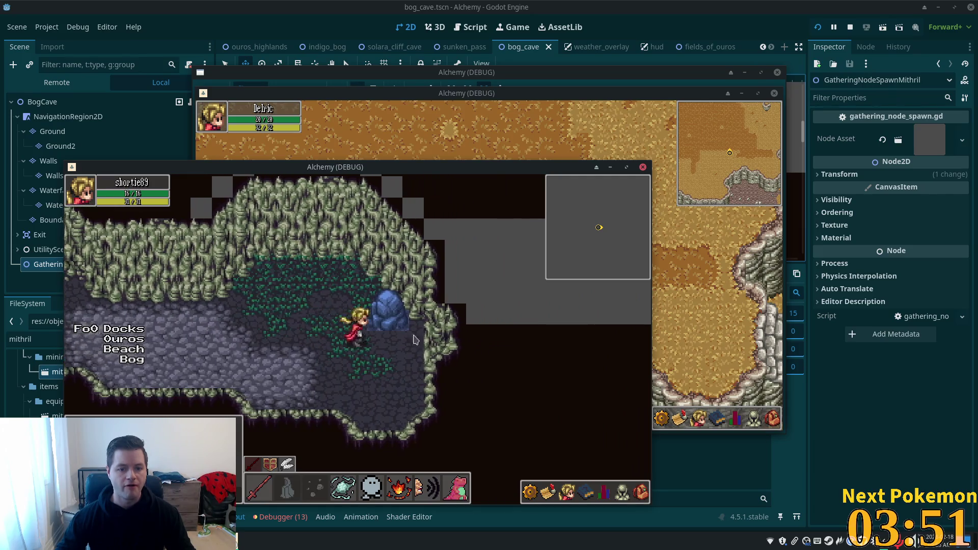
{"action": "left_click", "coordinate": [387, 325]}
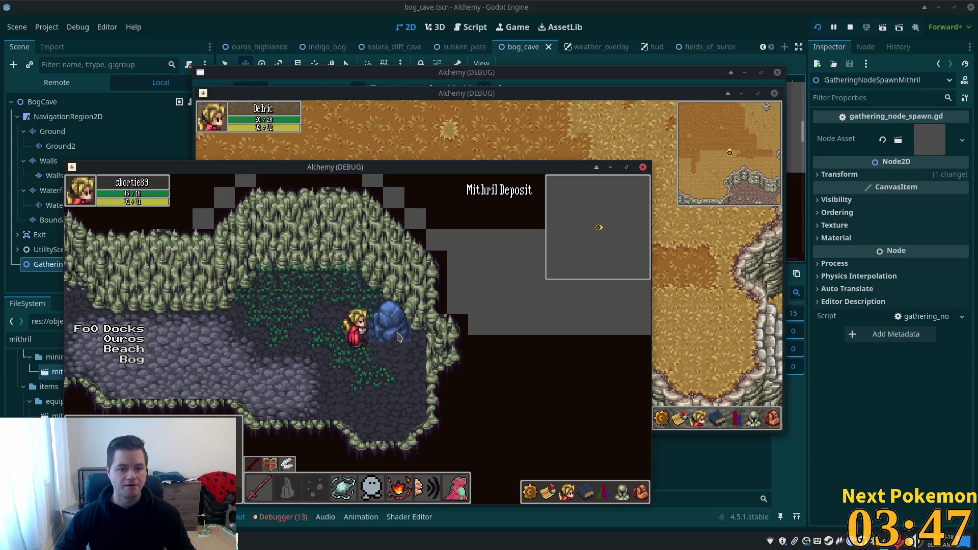
{"action": "left_click", "coordinate": [398, 337]}
{"action": "left_click", "coordinate": [637, 490]}
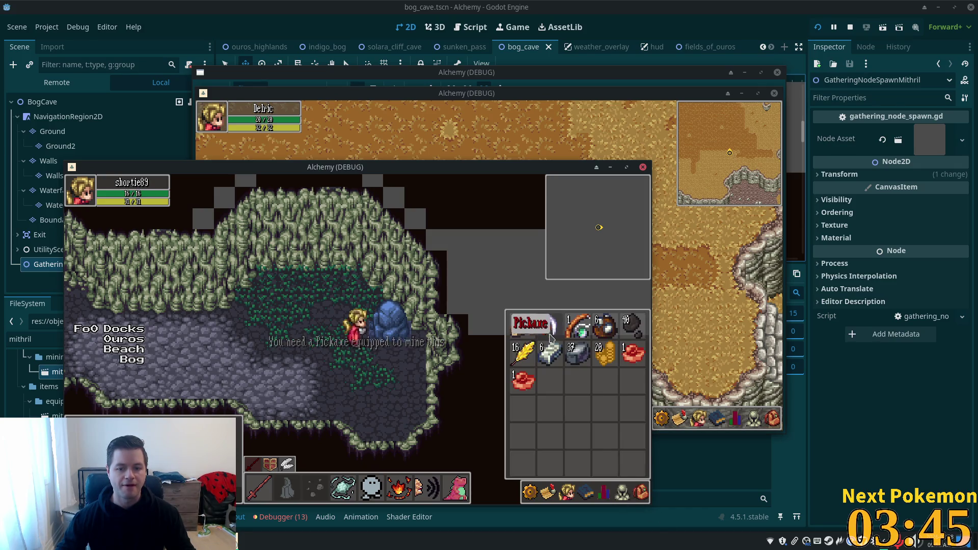
{"action": "left_click", "coordinate": [638, 491]}
{"action": "left_click", "coordinate": [638, 490]}
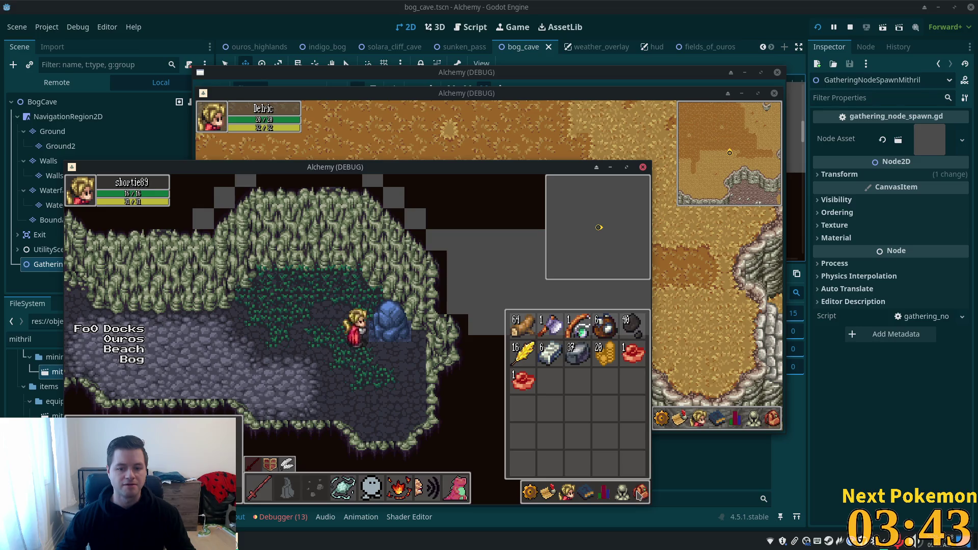
{"action": "left_click", "coordinate": [401, 352]}
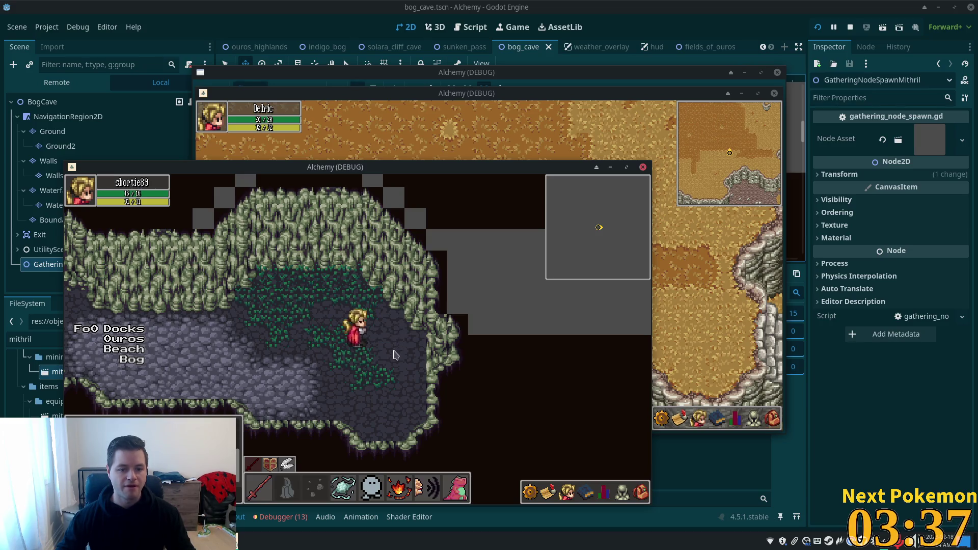
- Walk the character back left through the cave, then return to the editor
{"action": "key", "text": "a"}
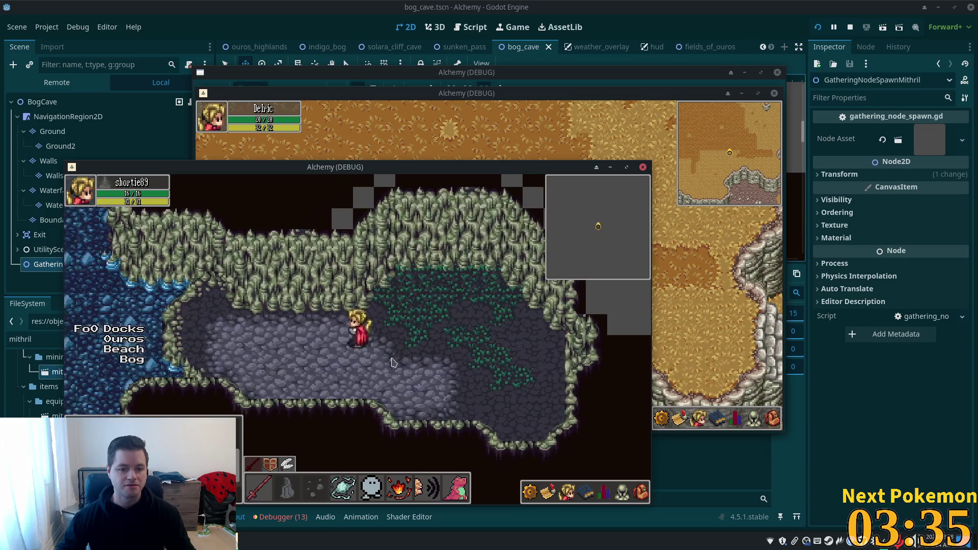
{"action": "key", "text": "a"}
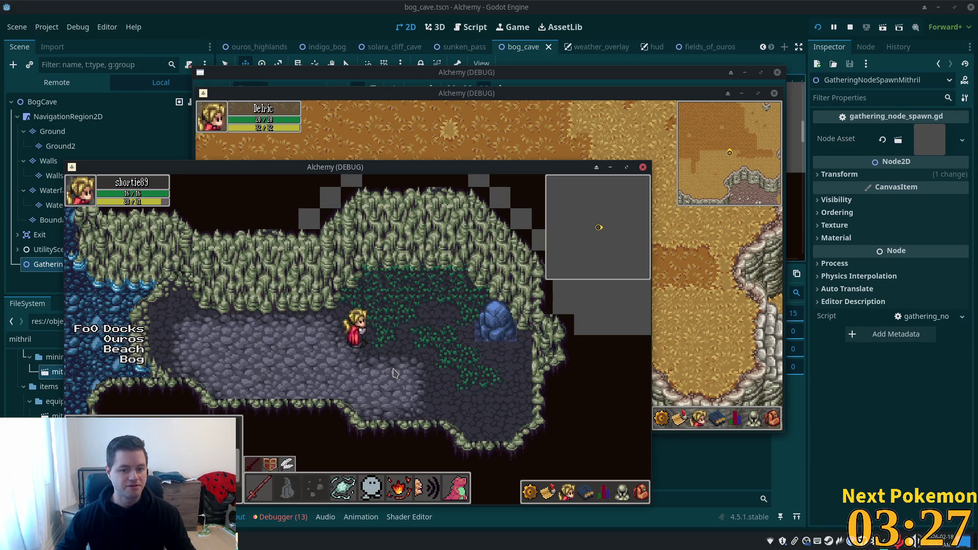
{"action": "left_click", "coordinate": [537, 355]}
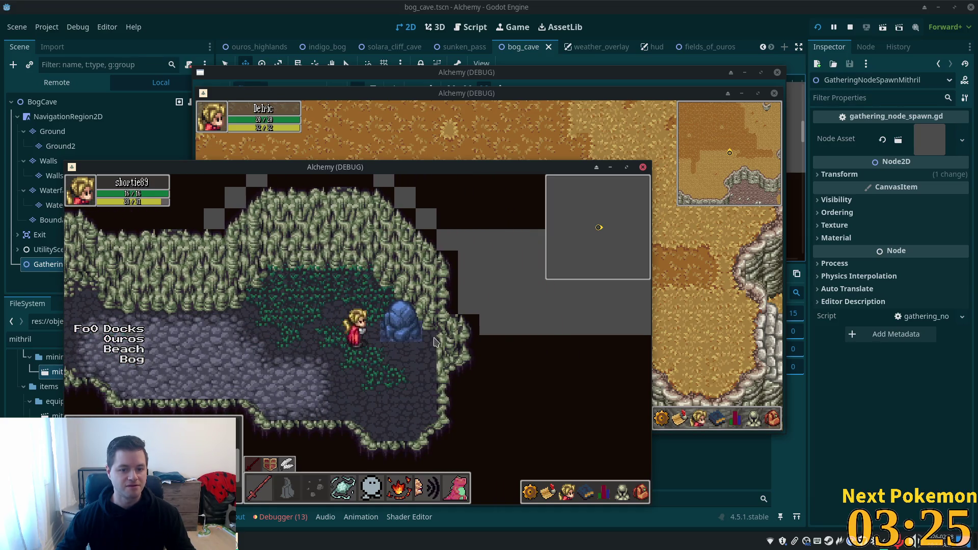
{"action": "key", "text": "Left"}
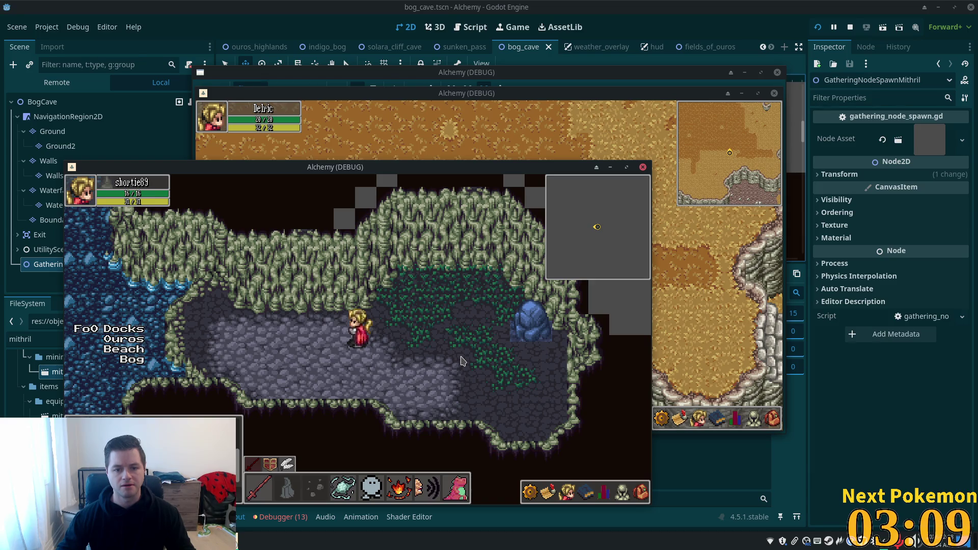
{"action": "left_click", "coordinate": [784, 5]}
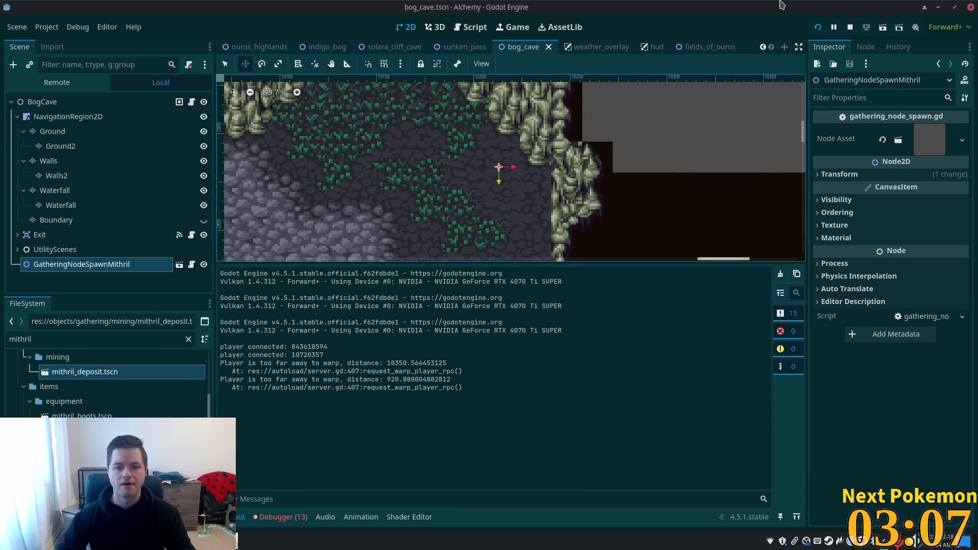
- Duplicate GatheringNodeSpawnMithril, move the copy up and left in the cave, and save
{"action": "left_click", "coordinate": [46, 249]}
{"action": "left_click", "coordinate": [73, 270]}
{"action": "key", "text": "ctrl+d"}
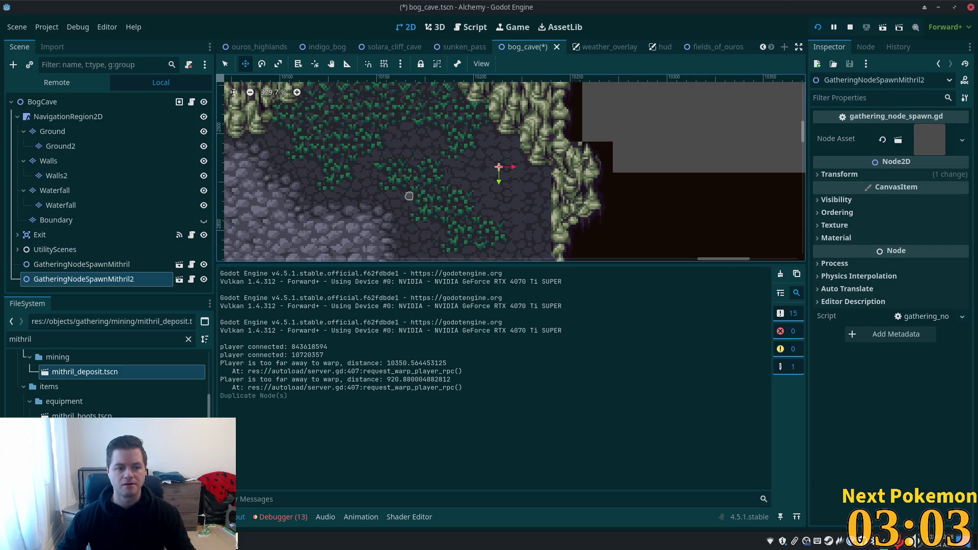
{"action": "left_click_drag", "start_coordinate": [454, 187], "coordinate": [372, 144]}
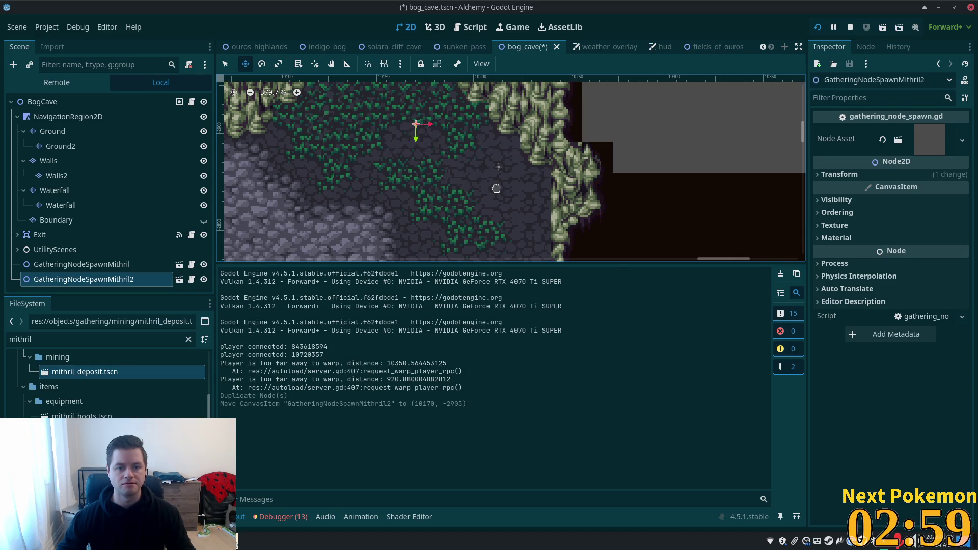
{"action": "key", "text": "ctrl+s"}
- Run the game, walk the character around, then stop it with F8
{"action": "left_click", "coordinate": [819, 27]}
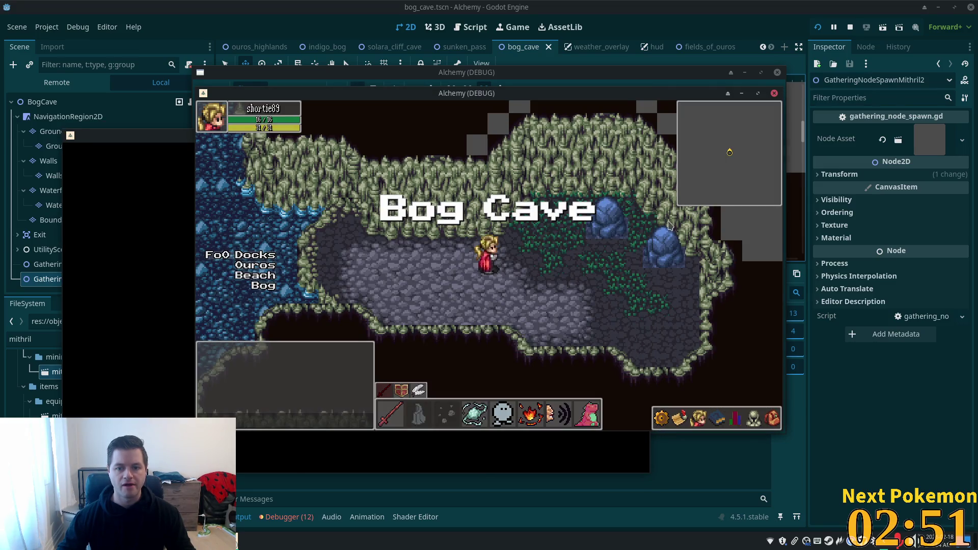
{"action": "left_click", "coordinate": [653, 252]}
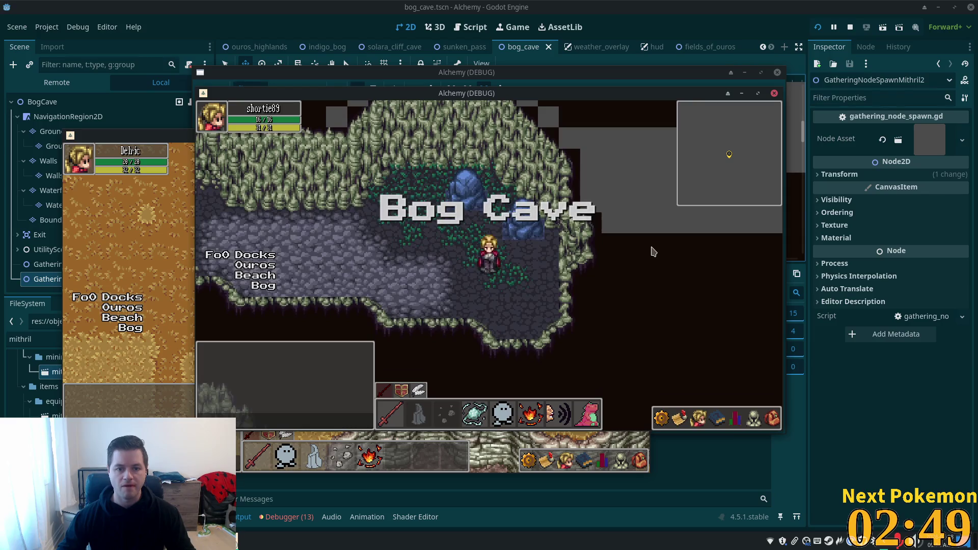
{"action": "key", "text": "Left"}
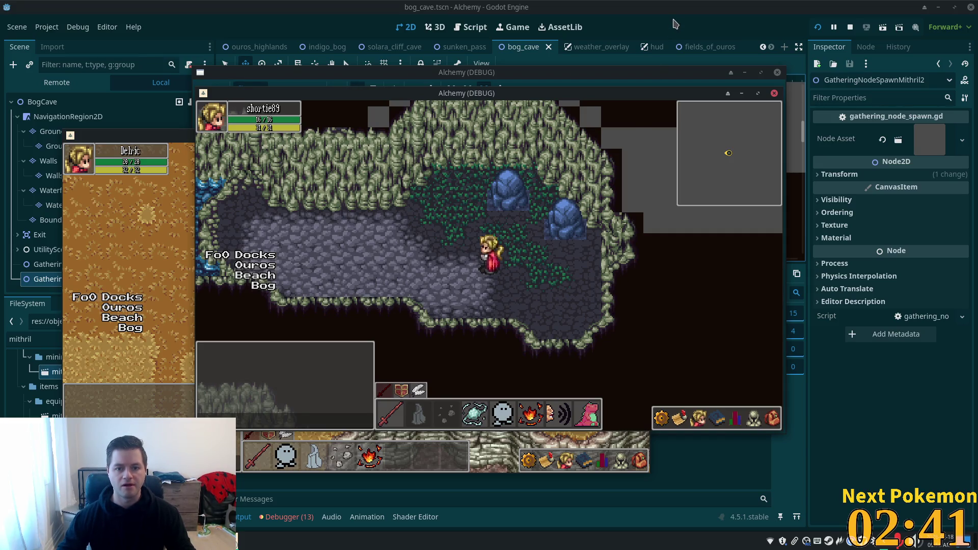
{"action": "key", "text": "F8"}
{"action": "scroll", "coordinate": [532, 217], "scroll_direction": "down", "scroll_amount": 1}
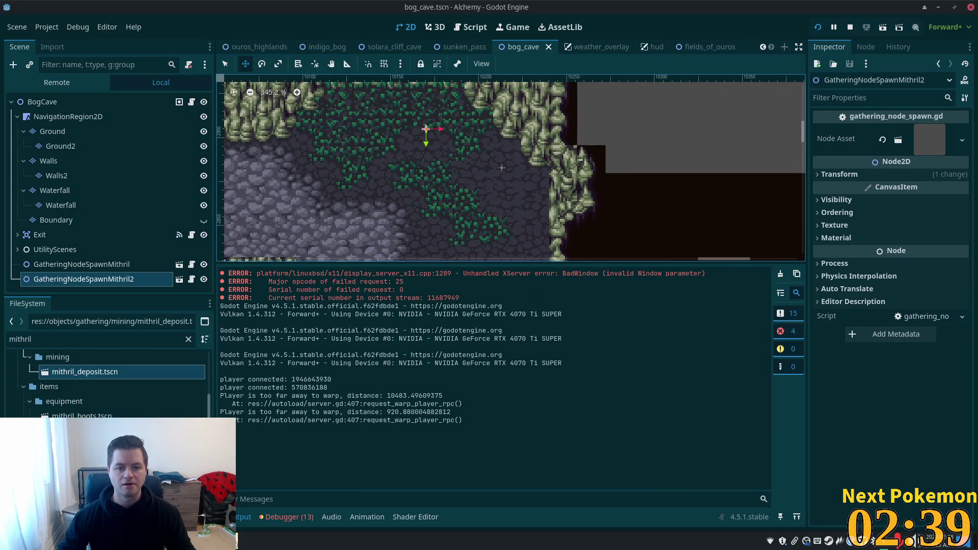
- Duplicate the mithril spawn and swap the copy's Node Asset to the nitrate deposit scene
{"action": "scroll", "coordinate": [502, 168], "scroll_direction": "down", "scroll_amount": 3}
{"action": "left_click_drag", "start_coordinate": [531, 223], "coordinate": [546, 151]}
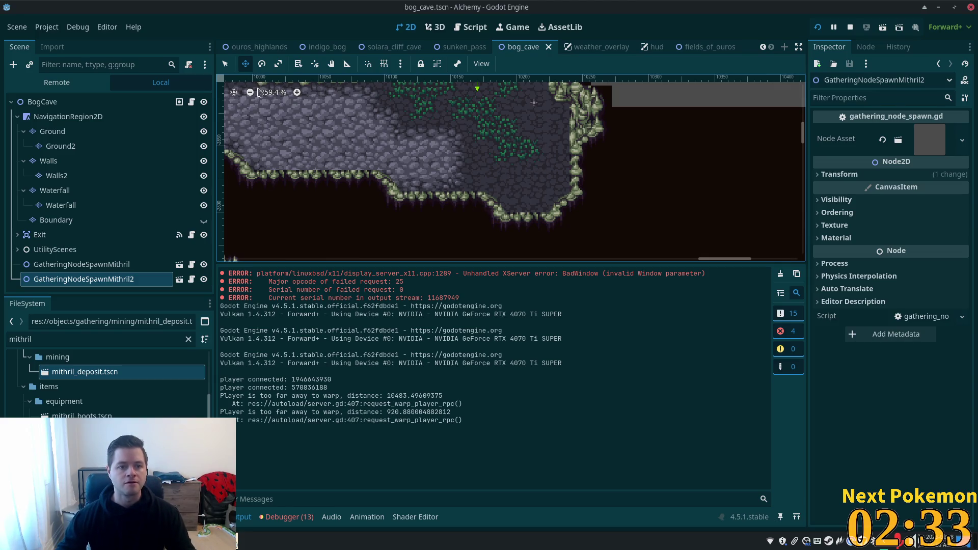
{"action": "left_click", "coordinate": [61, 264]}
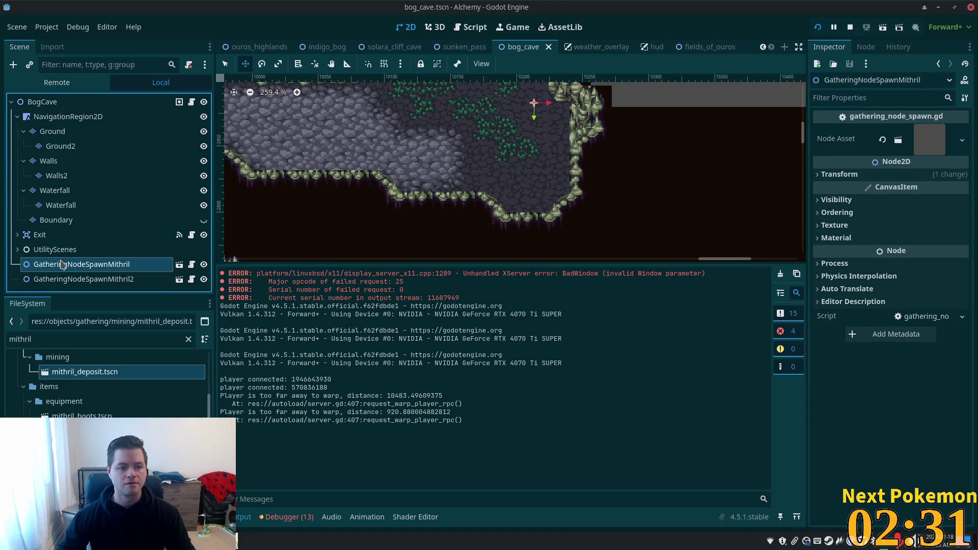
{"action": "key", "text": "ctrl+d"}
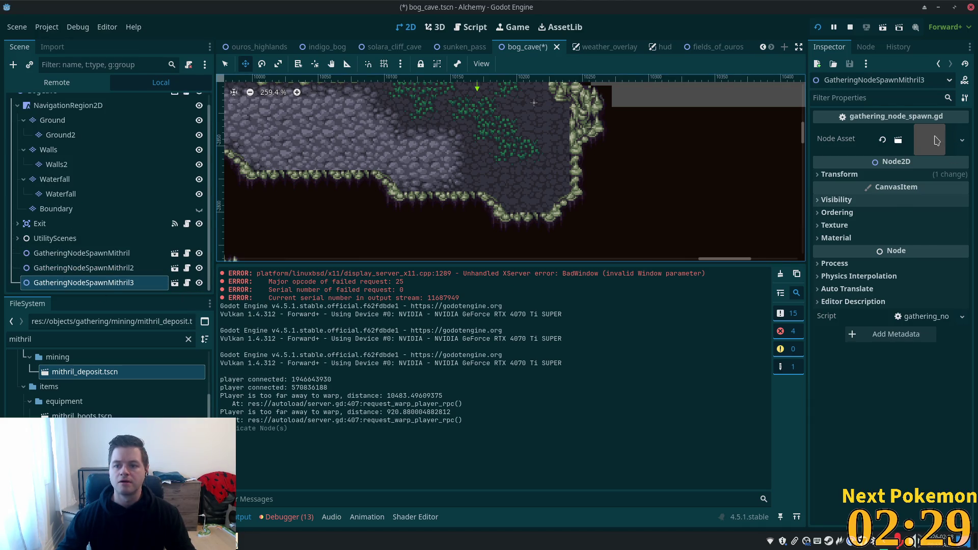
{"action": "left_click", "coordinate": [935, 140]}
{"action": "left_click", "coordinate": [954, 238]}
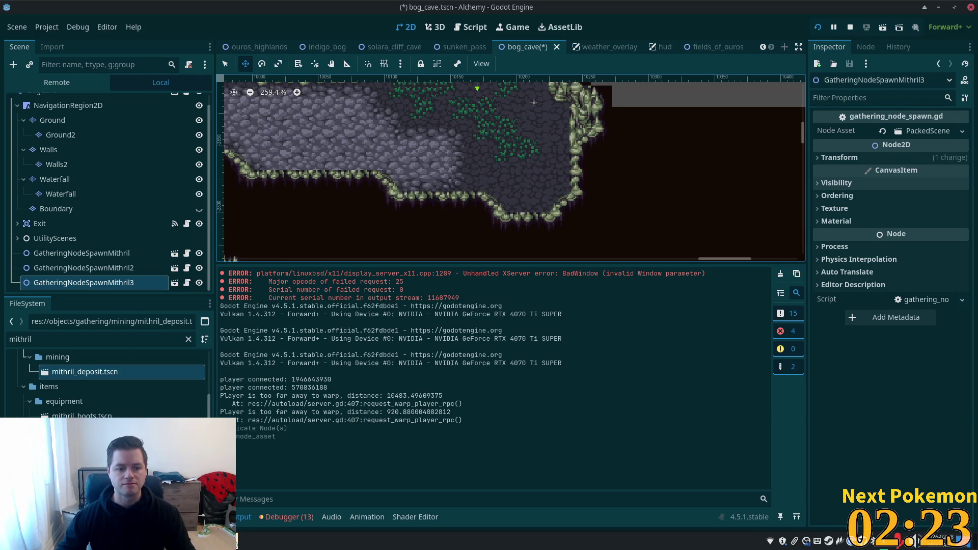
{"action": "left_click", "coordinate": [65, 339]}
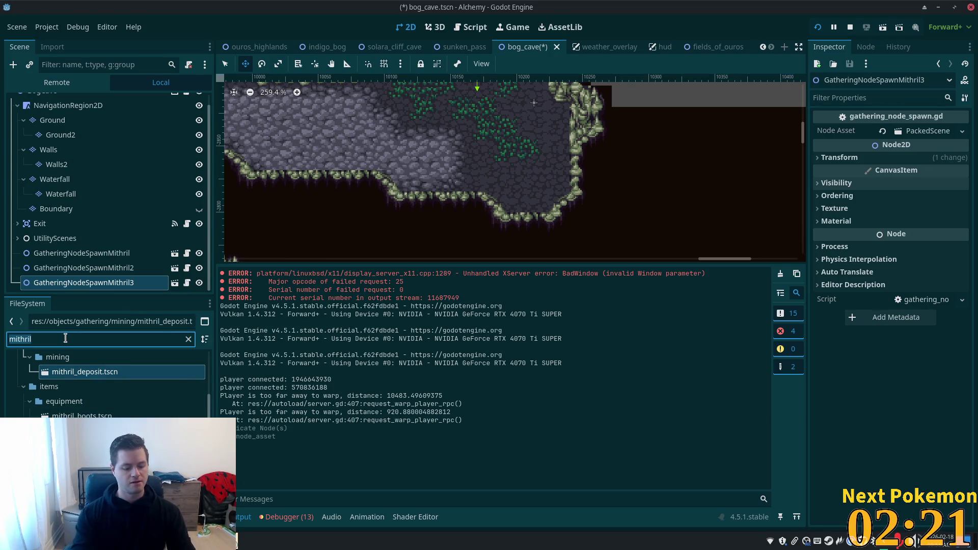
{"action": "type", "text": "nitra"}
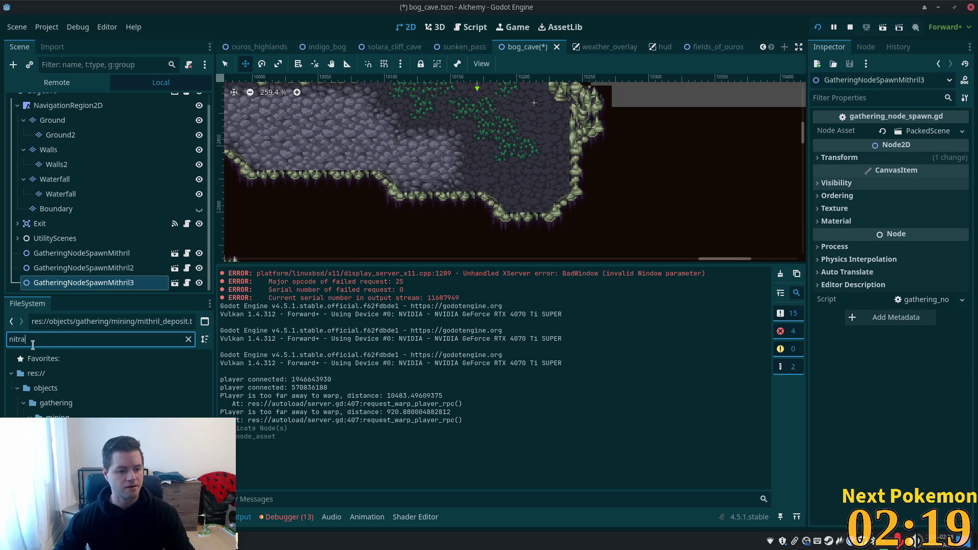
{"action": "key", "text": "Down"}
{"action": "mouse_move", "coordinate": [57, 417]}
{"action": "left_mouse_down"}
{"action": "mouse_move", "coordinate": [509, 153]}
{"action": "mouse_move", "coordinate": [927, 138]}
{"action": "left_mouse_up"}
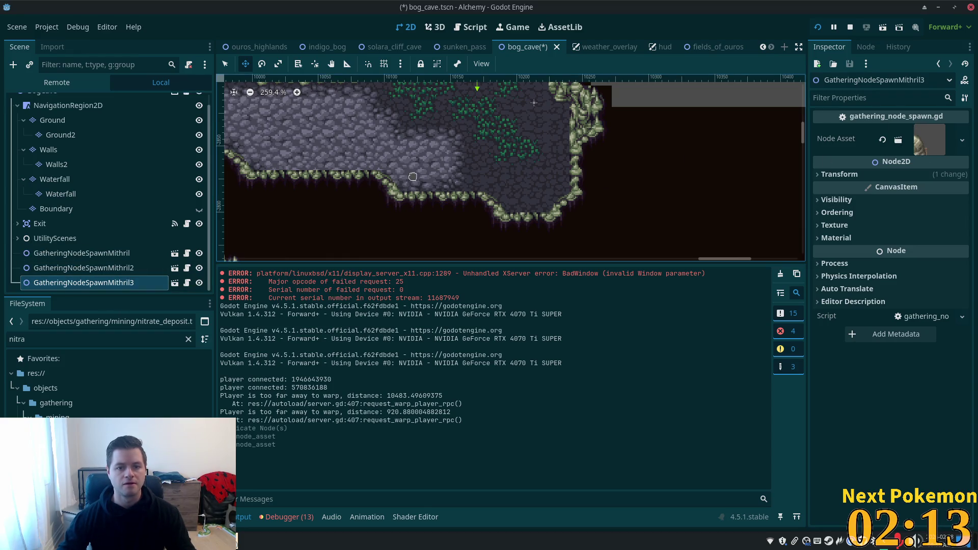
- Move the nitrate spawn near the cave's bottom edge, duplicate it, save, and run with F5
{"action": "left_click_drag", "start_coordinate": [467, 150], "coordinate": [494, 203]}
{"action": "mouse_move", "coordinate": [520, 258]}
{"action": "left_mouse_down"}
{"action": "mouse_move", "coordinate": [528, 227]}
{"action": "mouse_move", "coordinate": [443, 233]}
{"action": "mouse_move", "coordinate": [433, 215]}
{"action": "mouse_move", "coordinate": [432, 224]}
{"action": "left_mouse_up"}
{"action": "key", "text": "ctrl+d"}
{"action": "key", "text": "ctrl+s"}
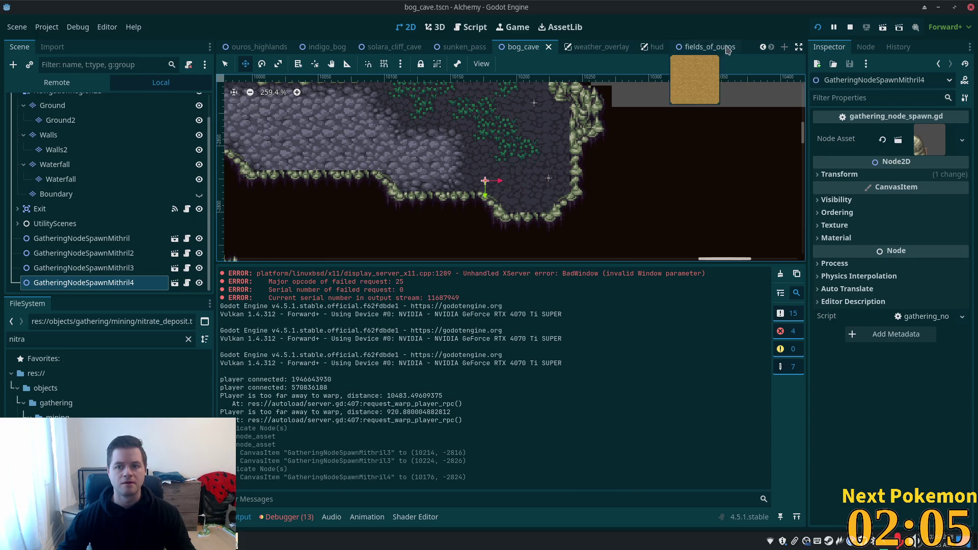
{"action": "key", "text": "F5"}
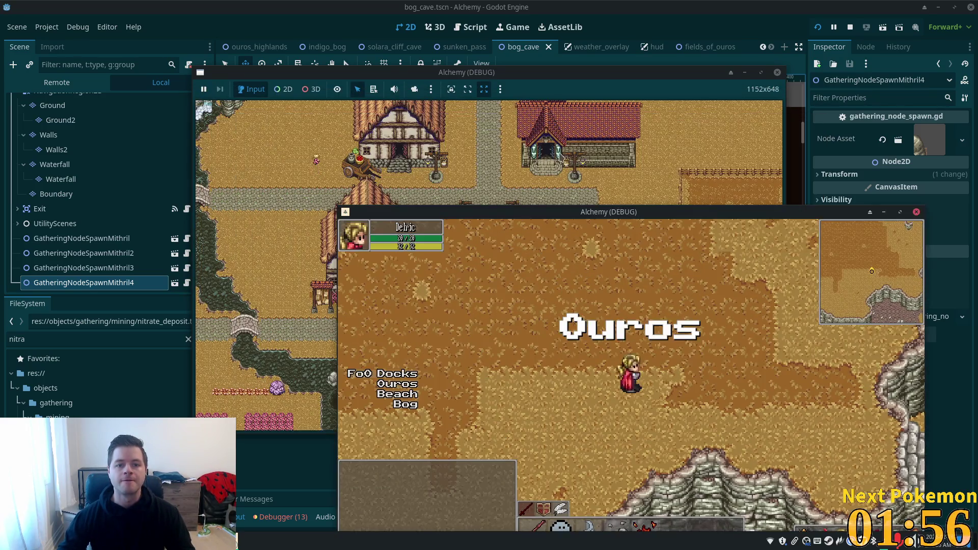
- Move the village game window aside and walk the Bog Cave character toward the new deposits
{"action": "left_click", "coordinate": [541, 102]}
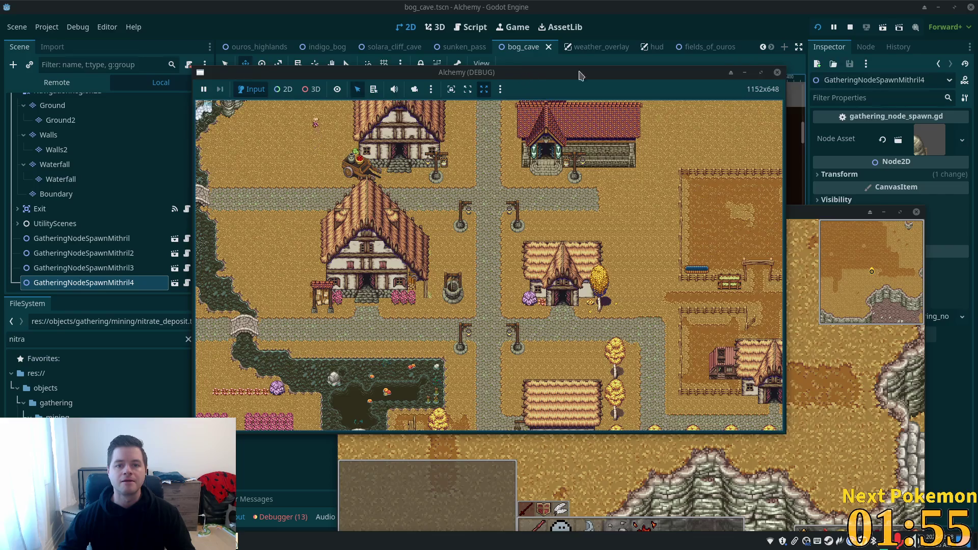
{"action": "left_click_drag", "start_coordinate": [527, 79], "coordinate": [619, 71]}
{"action": "left_click", "coordinate": [651, 308]}
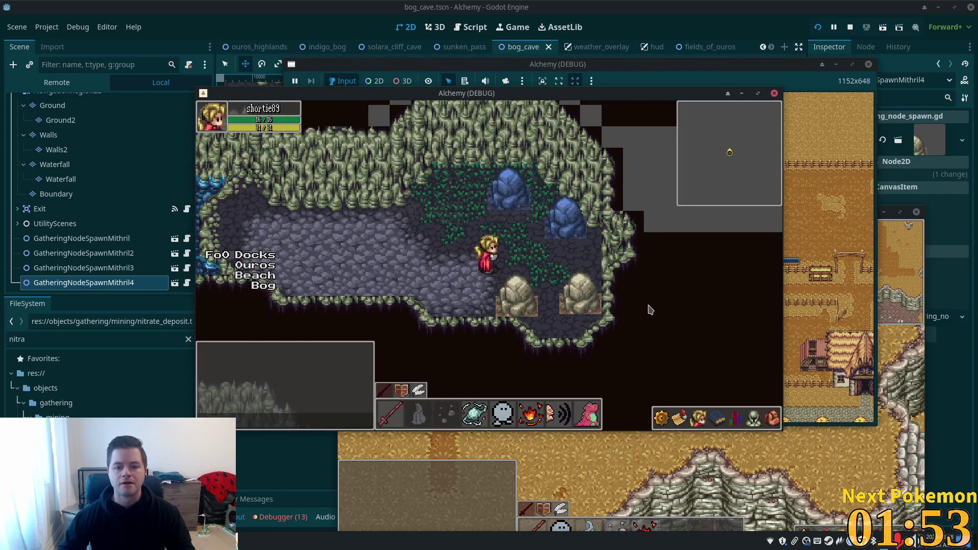
{"action": "key", "text": "Down"}
{"action": "key", "text": "Right"}
{"action": "key", "text": "Up"}
{"action": "key", "text": "Left"}
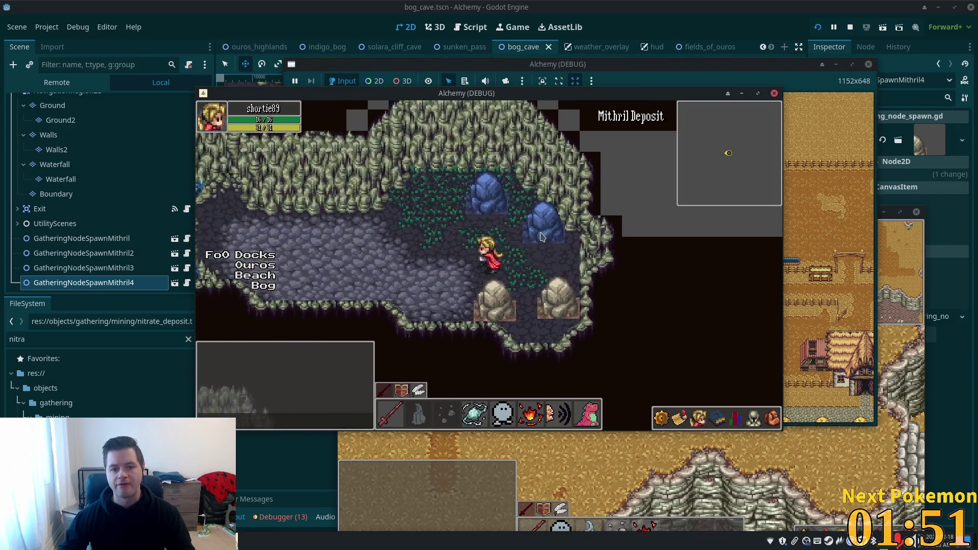
{"action": "key", "text": "Left"}
{"action": "key", "text": "Up"}
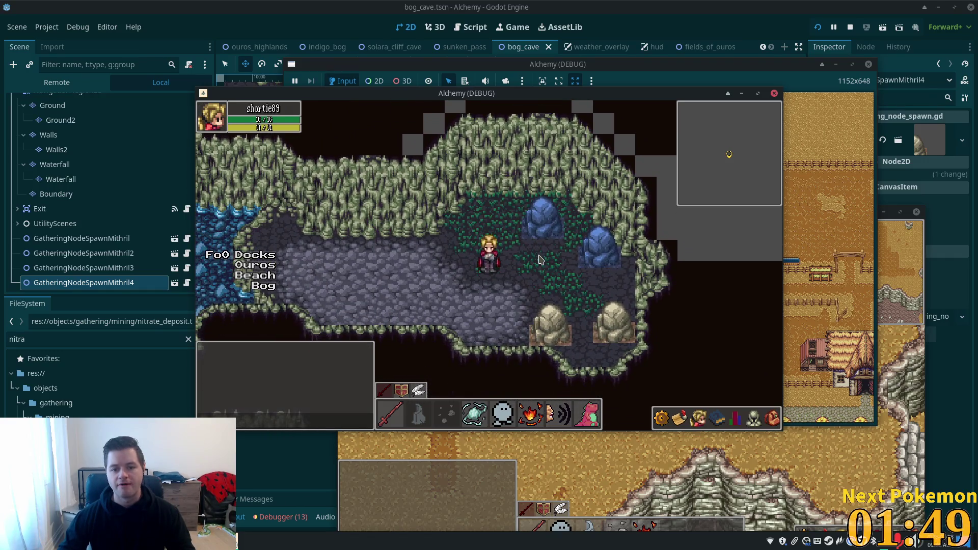
{"action": "key", "text": "Right"}
- Mine the nitrate deposit and check the nitrate in the inventory
{"action": "key", "text": "i"}
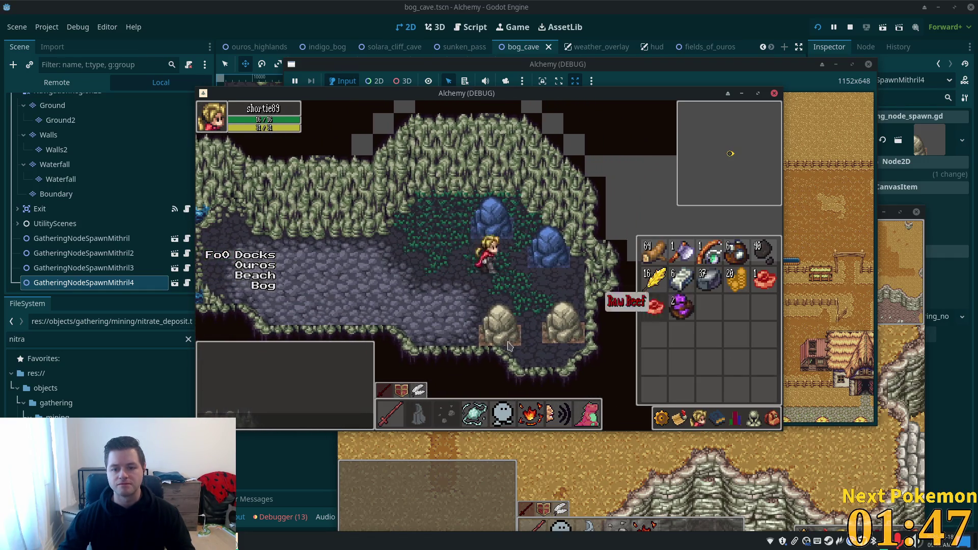
{"action": "key", "text": "i"}
{"action": "key", "text": "Down"}
{"action": "key", "text": "Right"}
{"action": "left_click", "coordinate": [511, 306]}
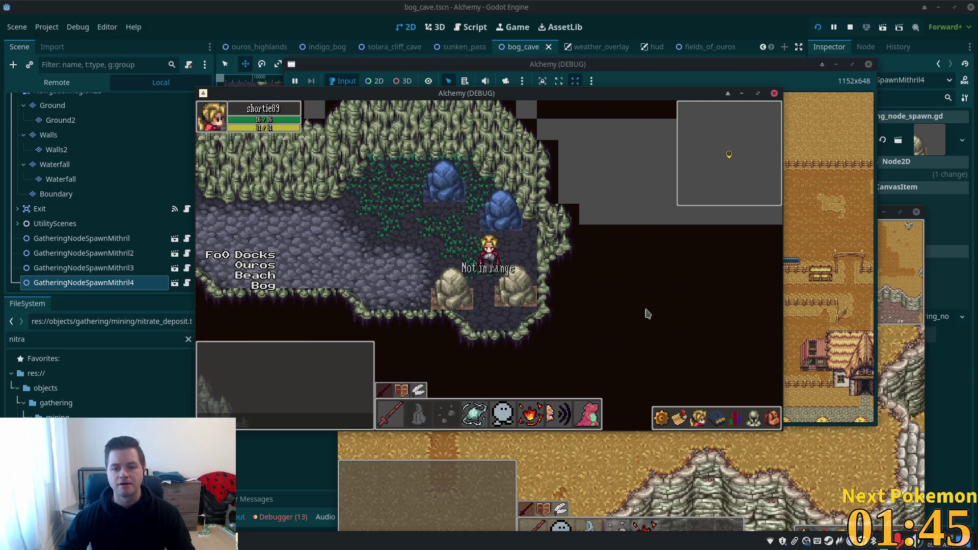
{"action": "key", "text": "Down"}
{"action": "key", "text": "Right"}
{"action": "left_click", "coordinate": [490, 285]}
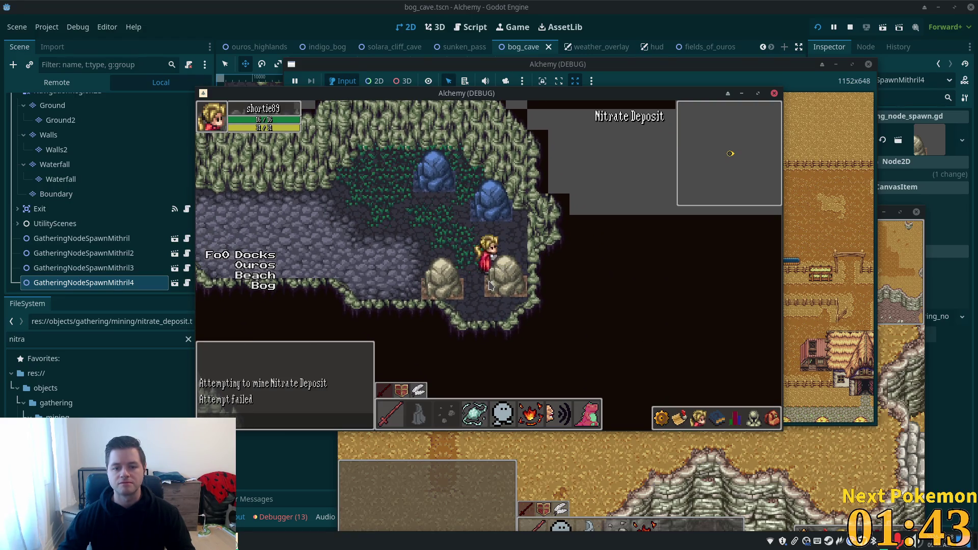
{"action": "left_click", "coordinate": [499, 288]}
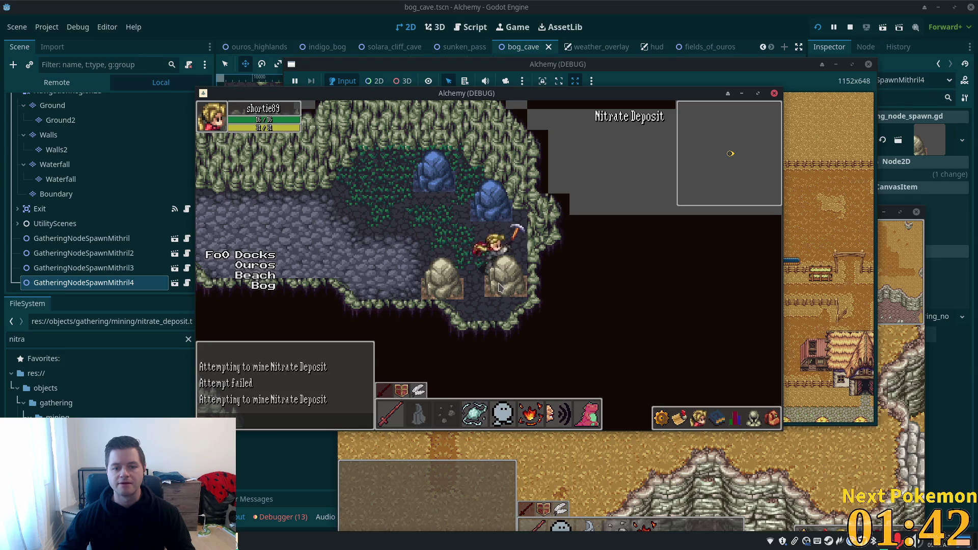
{"action": "left_click", "coordinate": [770, 419]}
{"action": "key", "text": "Left"}
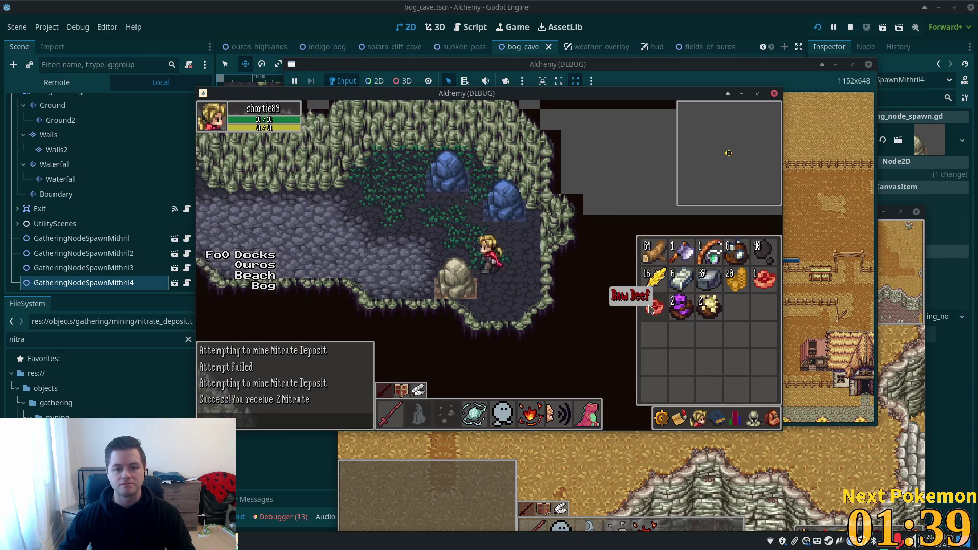
{"action": "key", "text": "i"}
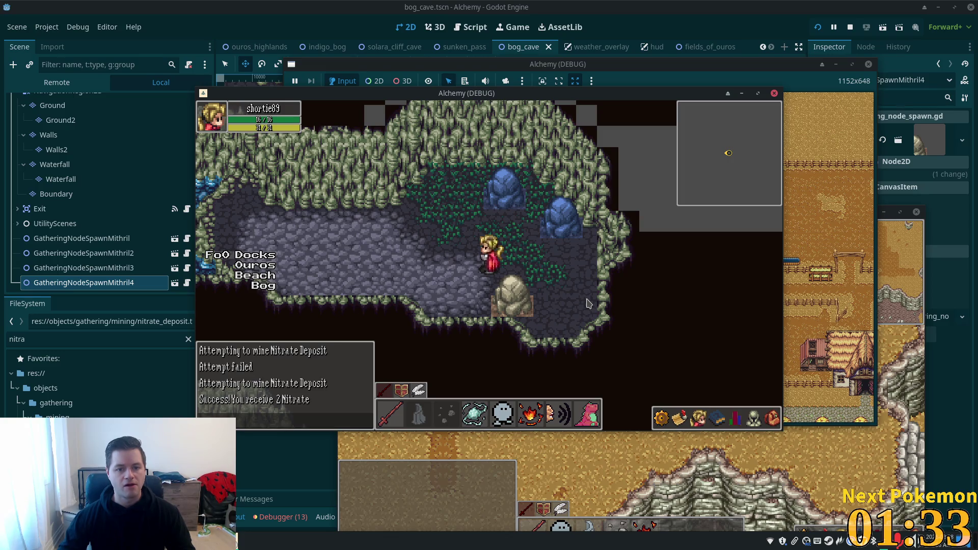
- Walk the character left across the water and north through the cave, then return to the editor
{"action": "key", "text": "Left"}
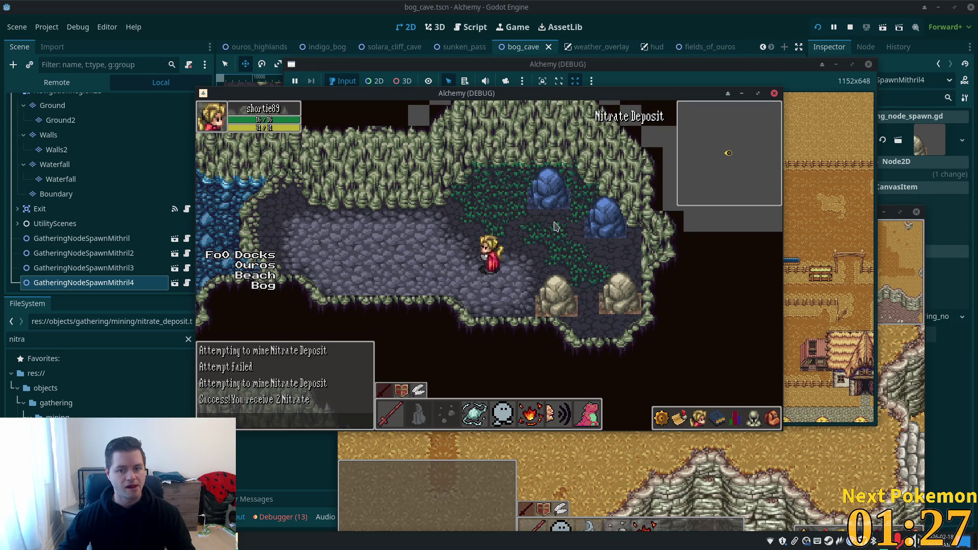
{"action": "key", "text": "Left"}
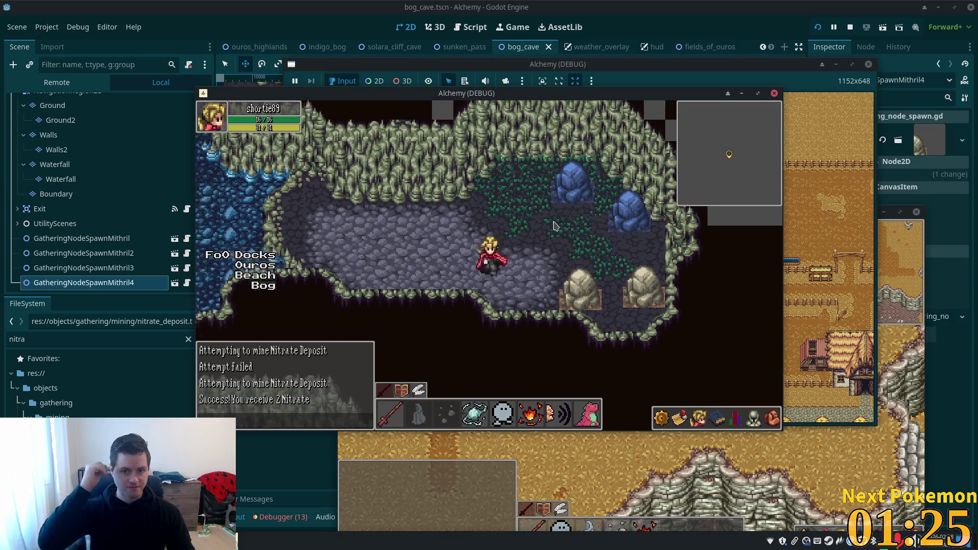
{"action": "key", "text": "Left"}
{"action": "key", "text": "Up"}
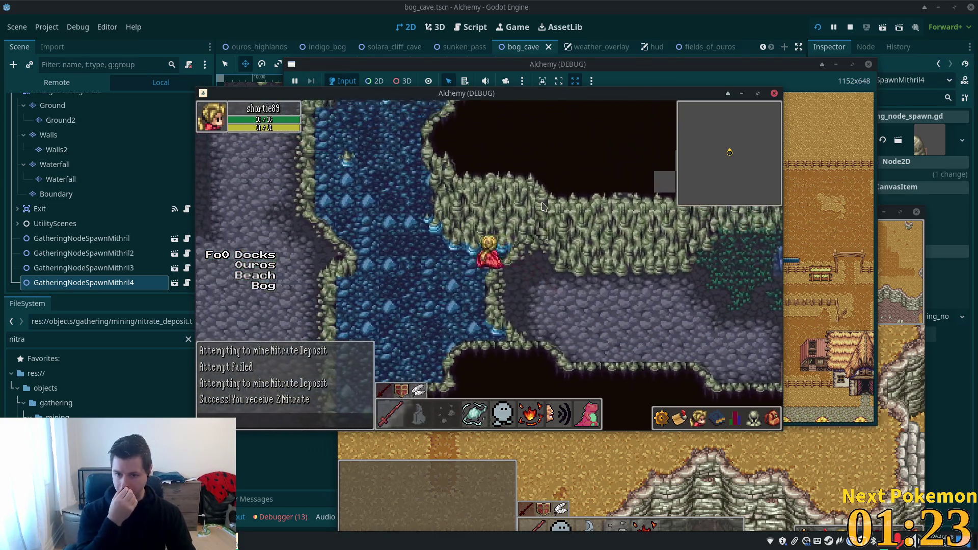
{"action": "key", "text": "Up"}
{"action": "key", "text": "Left"}
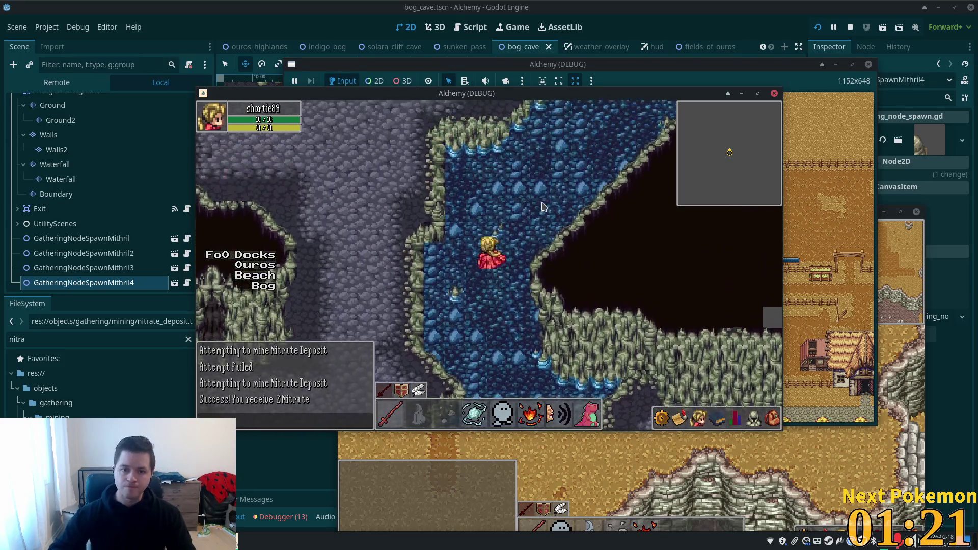
{"action": "key", "text": "Up"}
{"action": "key", "text": "Left"}
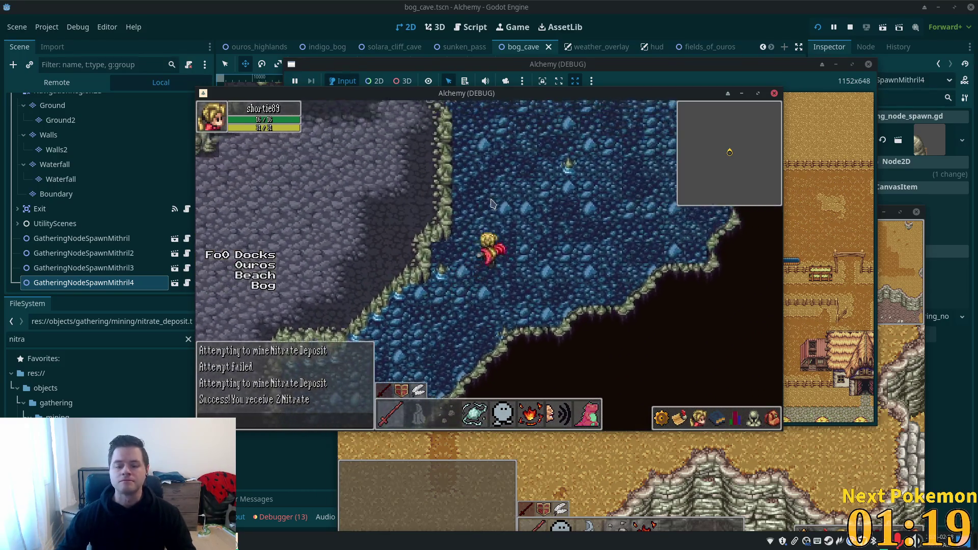
{"action": "key", "text": "Up"}
{"action": "key", "text": "Down"}
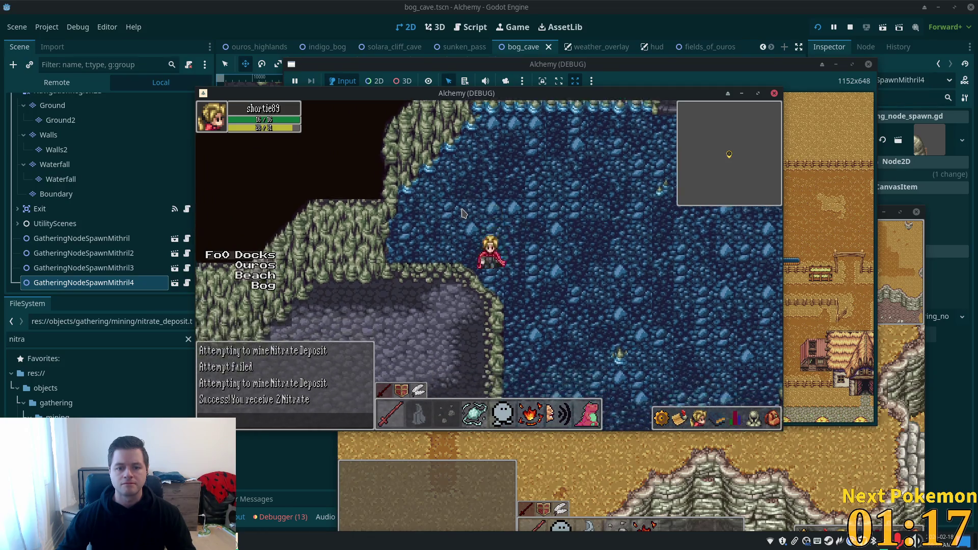
{"action": "key", "text": "Down"}
{"action": "key", "text": "Left"}
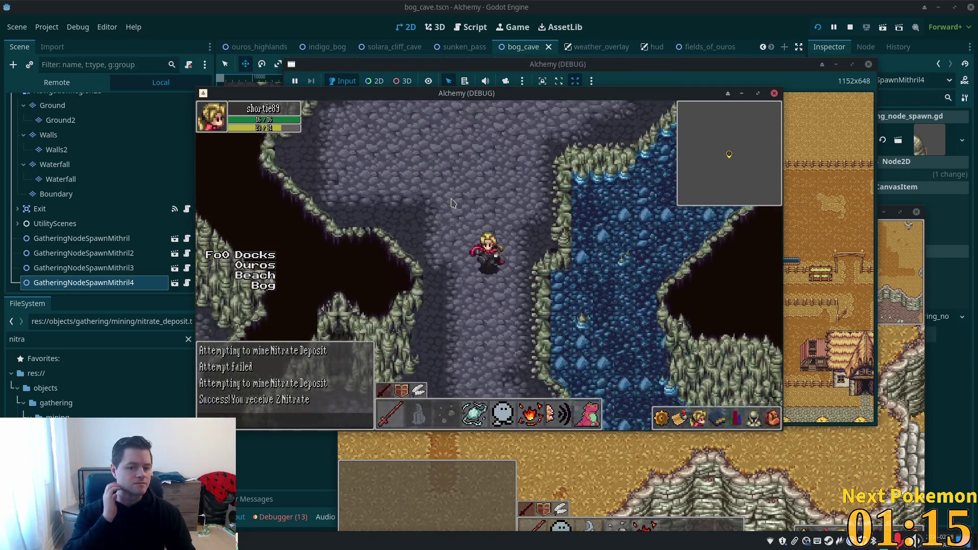
{"action": "key", "text": "Up"}
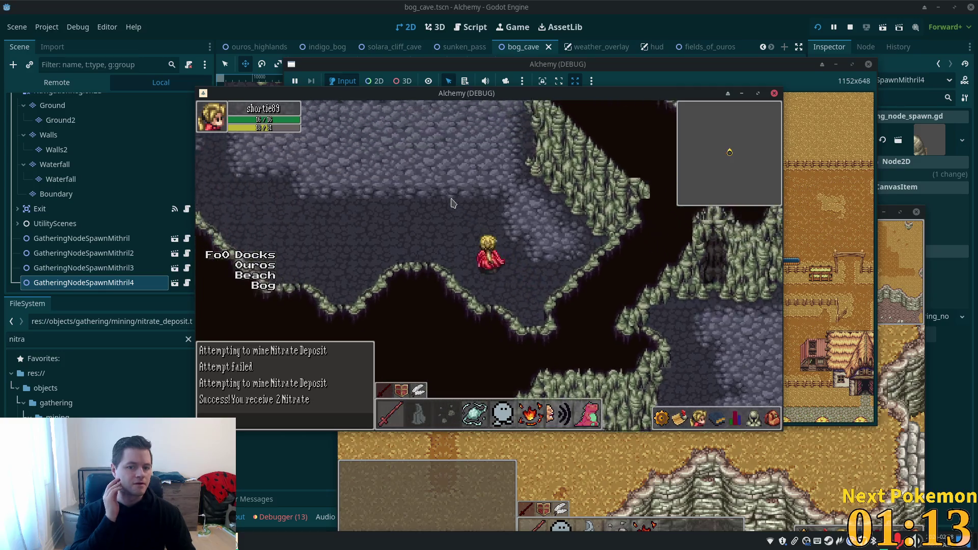
{"action": "key", "text": "Up"}
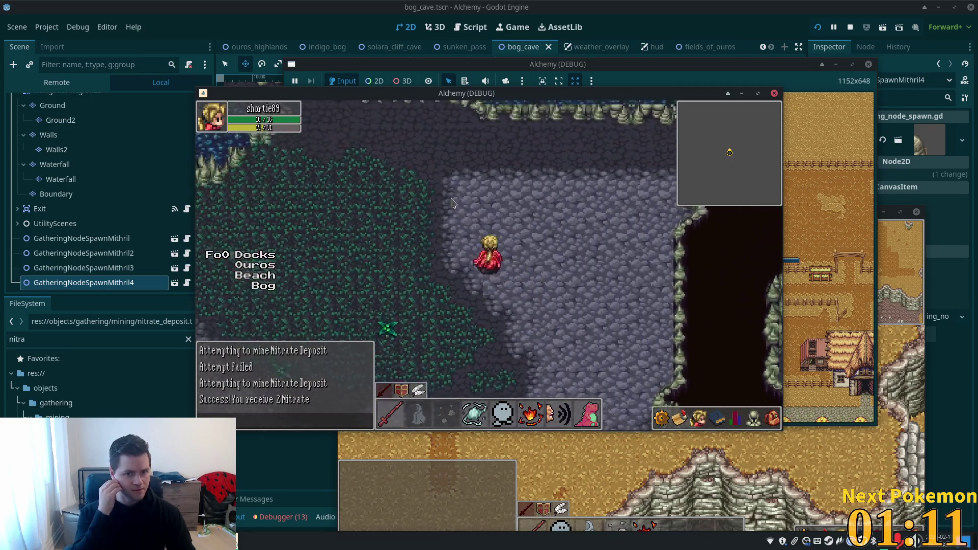
{"action": "key", "text": "Up"}
{"action": "key", "text": "Right"}
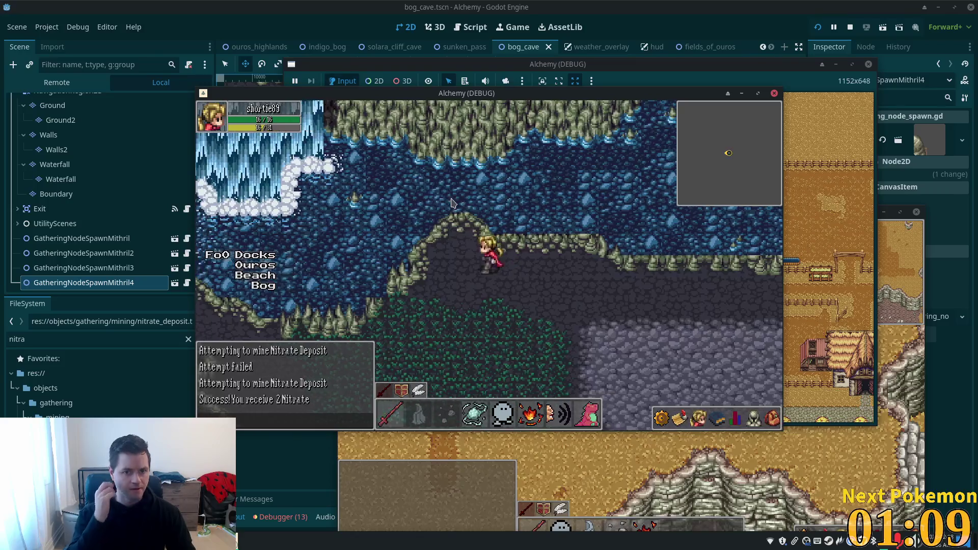
{"action": "key", "text": "Left"}
{"action": "left_click", "coordinate": [607, 6]}
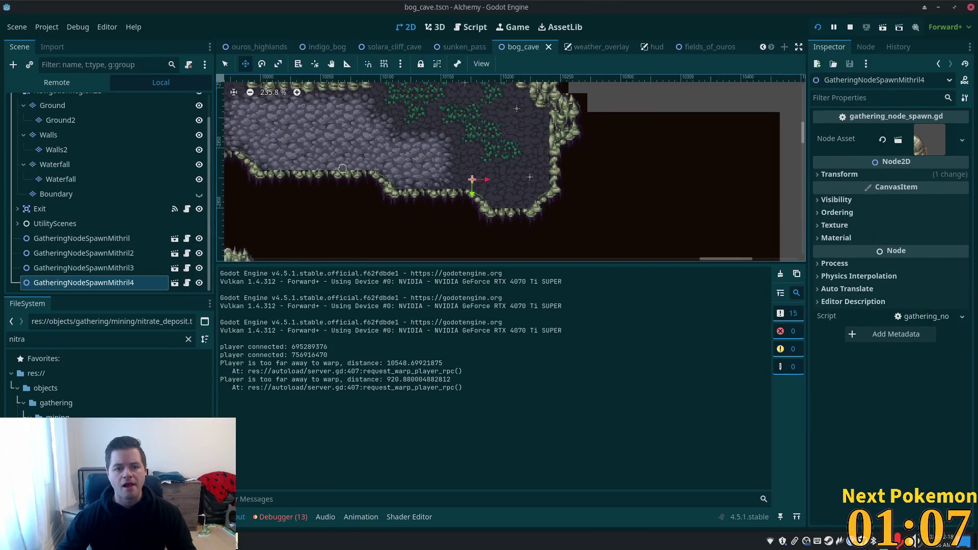
- Select the Ground tilemap layer in the BogCave scene
{"action": "scroll", "coordinate": [133, 129], "scroll_direction": "up", "scroll_amount": 3}
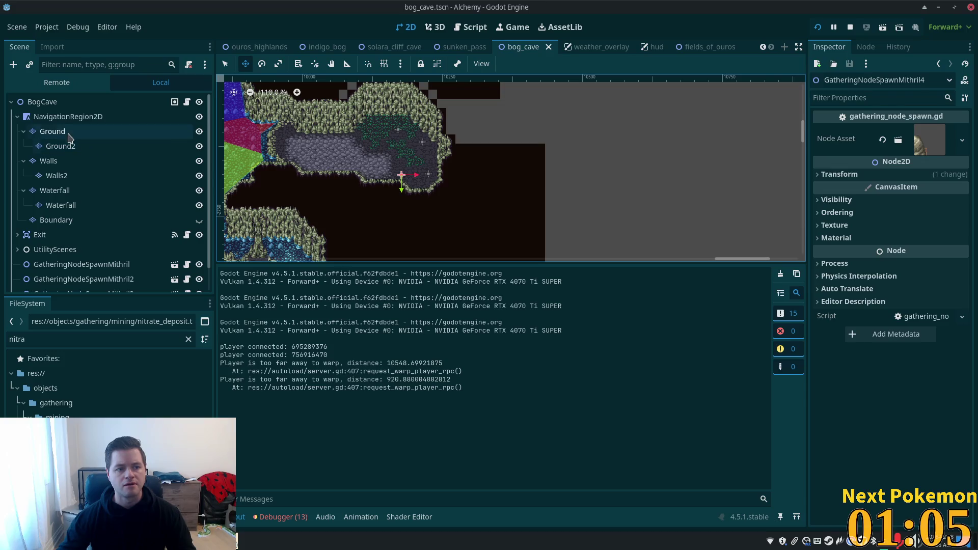
{"action": "left_click", "coordinate": [53, 131]}
{"action": "scroll", "coordinate": [426, 113], "scroll_direction": "up", "scroll_amount": 5}
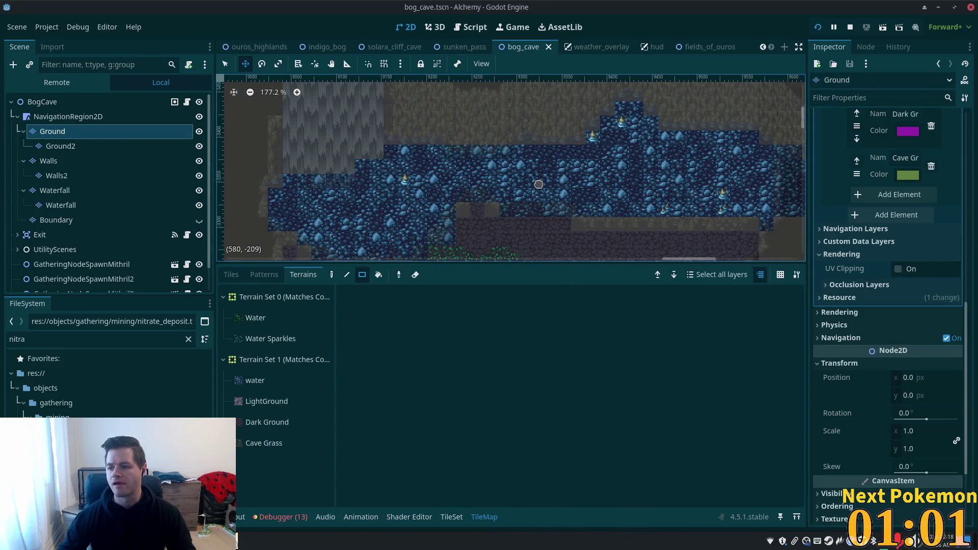
{"action": "scroll", "coordinate": [542, 181], "scroll_direction": "up", "scroll_amount": 5}
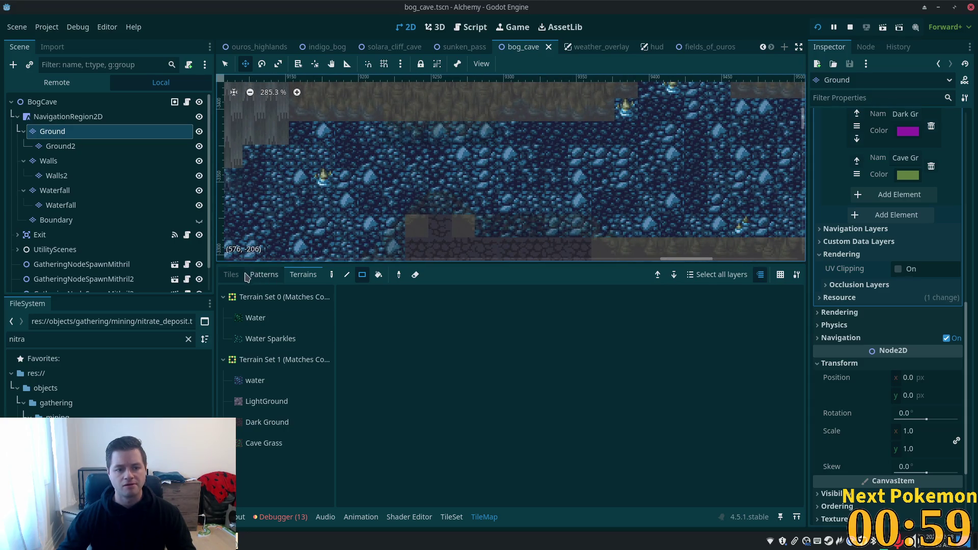
- Paint a blue water tile from muddy cave v2.png onto the cave map, then pick another water tile
{"action": "left_click", "coordinate": [232, 274]}
{"action": "scroll", "coordinate": [628, 363], "scroll_direction": "down", "scroll_amount": 3}
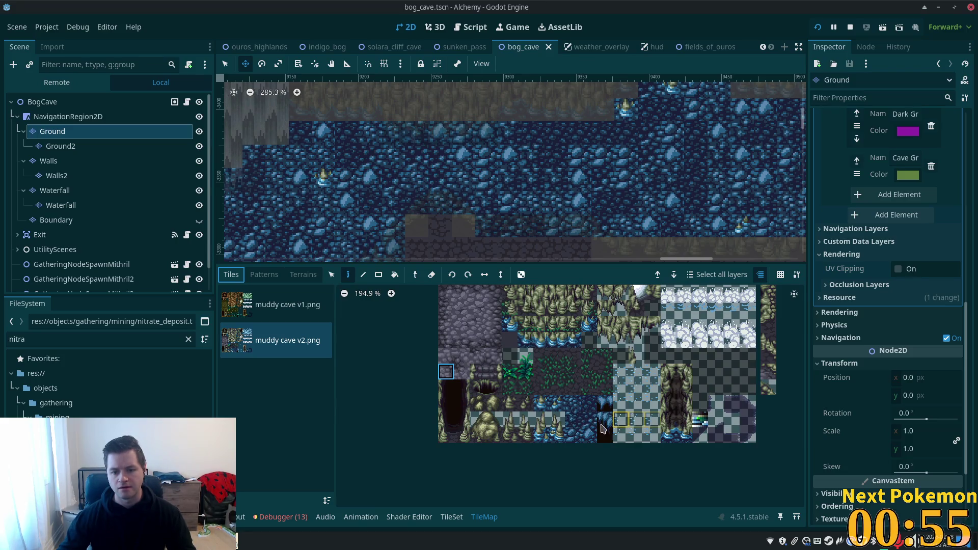
{"action": "left_click", "coordinate": [578, 417]}
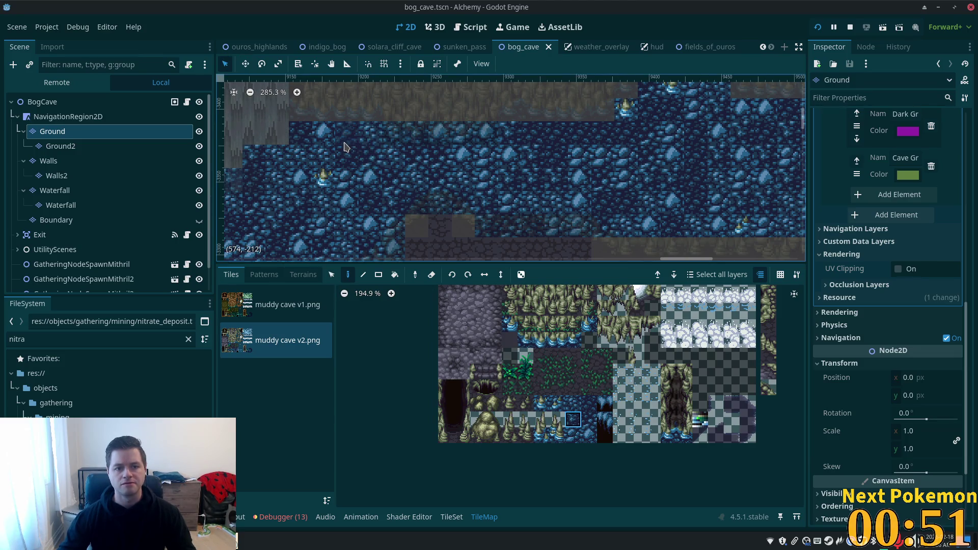
{"action": "left_click", "coordinate": [344, 147]}
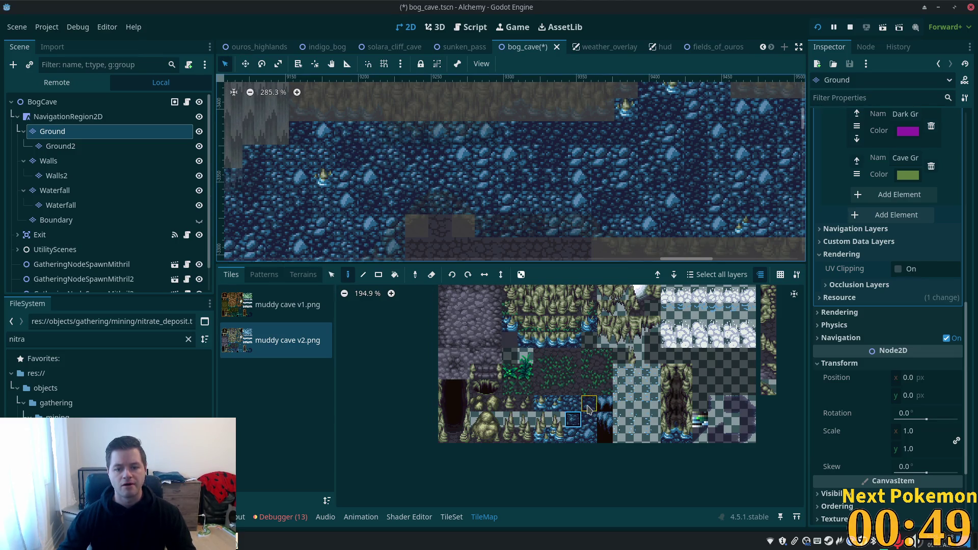
{"action": "scroll", "coordinate": [588, 408], "scroll_direction": "up", "scroll_amount": 5}
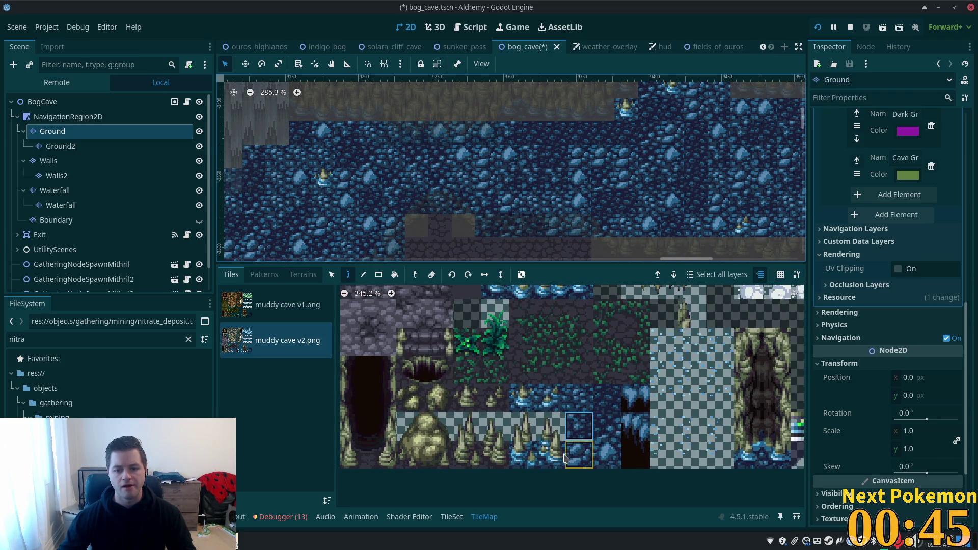
{"action": "scroll", "coordinate": [563, 359], "scroll_direction": "down", "scroll_amount": 1}
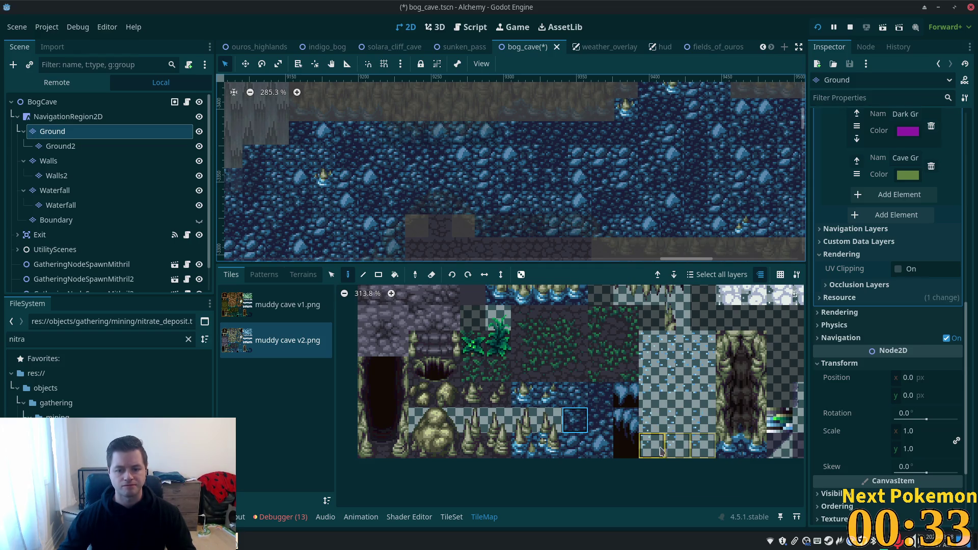
{"action": "left_click", "coordinate": [611, 427]}
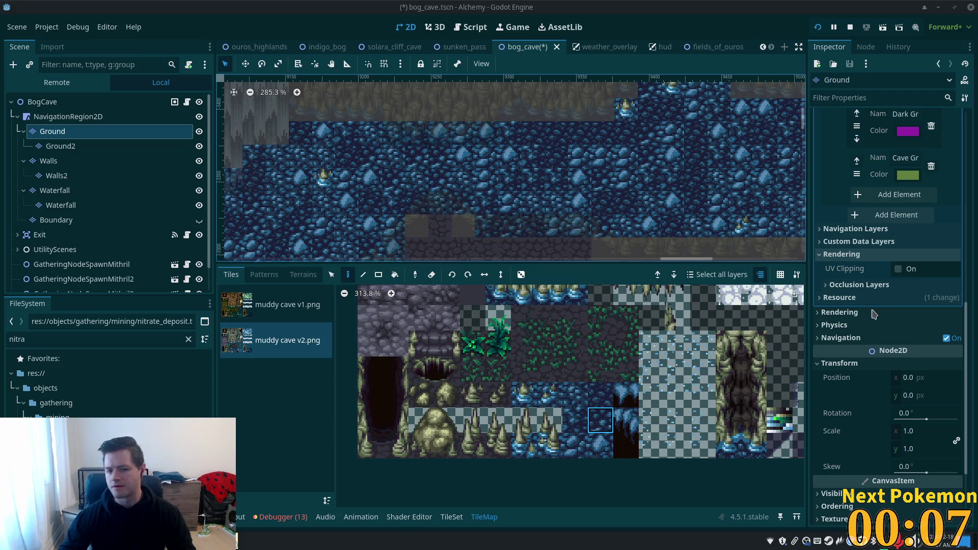
- Switch to the muddy cave v1.png atlas and pan and zoom through its tiles
{"action": "left_click", "coordinate": [231, 297]}
{"action": "scroll", "coordinate": [598, 383], "scroll_direction": "down", "scroll_amount": 3}
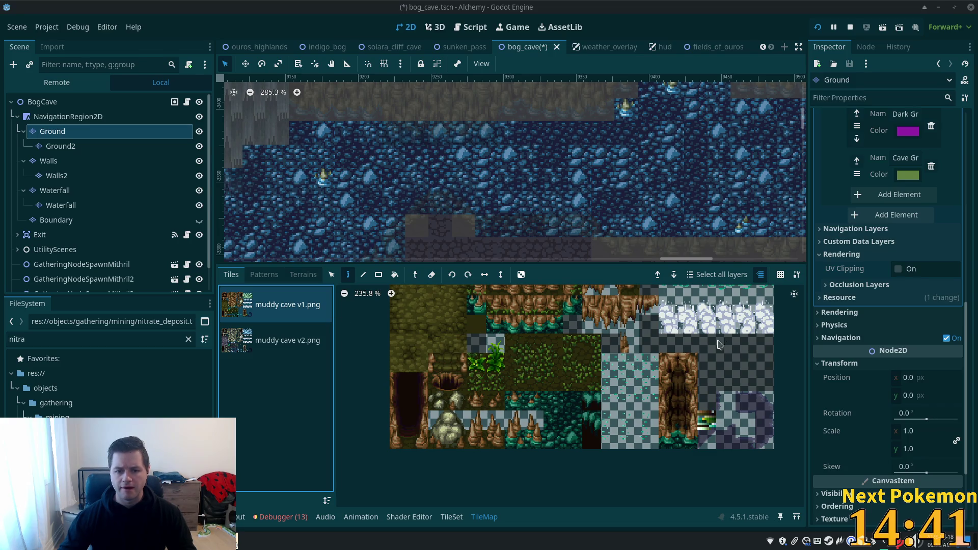
{"action": "scroll", "coordinate": [560, 408], "scroll_direction": "down", "scroll_amount": 4}
{"action": "left_click_drag", "start_coordinate": [613, 468], "coordinate": [644, 371]}
{"action": "scroll", "coordinate": [604, 378], "scroll_direction": "up", "scroll_amount": 6}
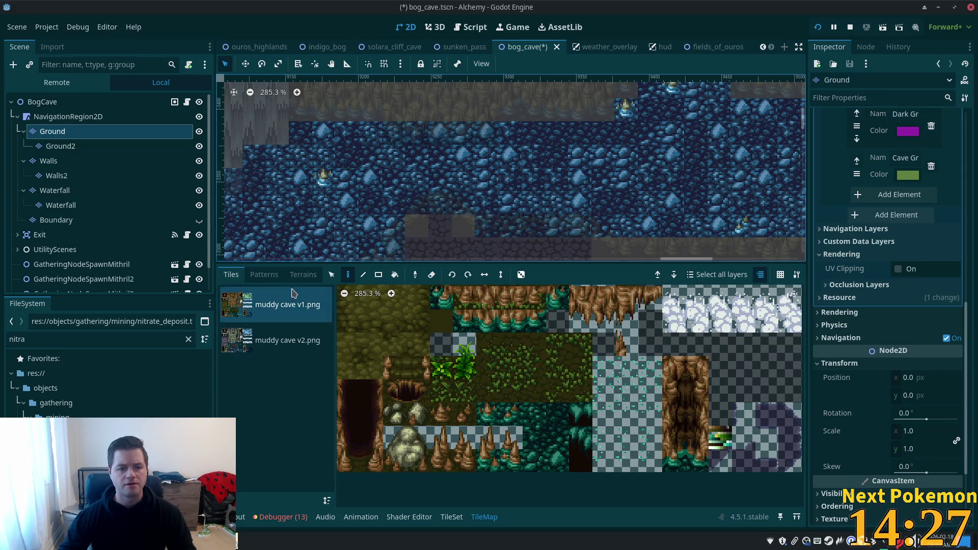
- Show the Ground tilemap's Terrains panel with its water and ground terrain sets
{"action": "left_click", "coordinate": [303, 275]}
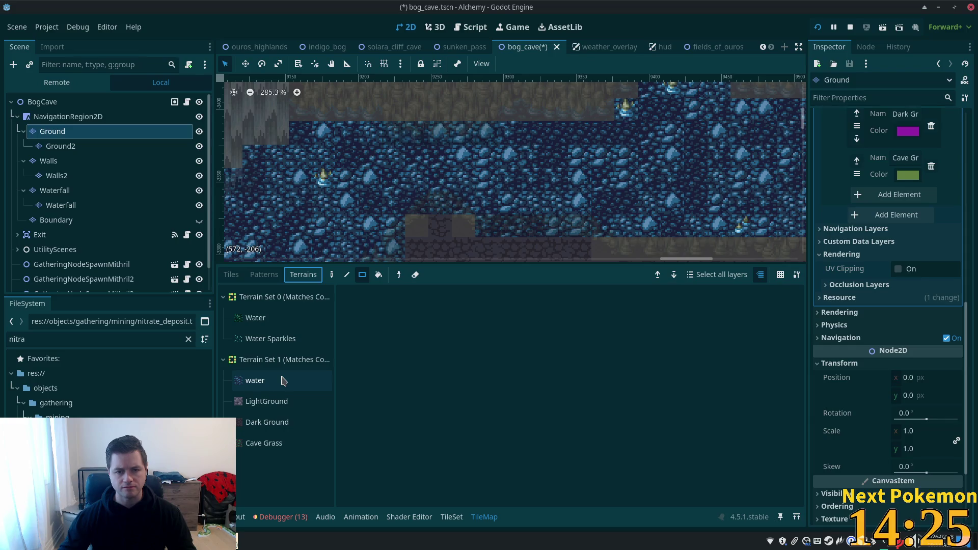
{"action": "left_click", "coordinate": [220, 275]}
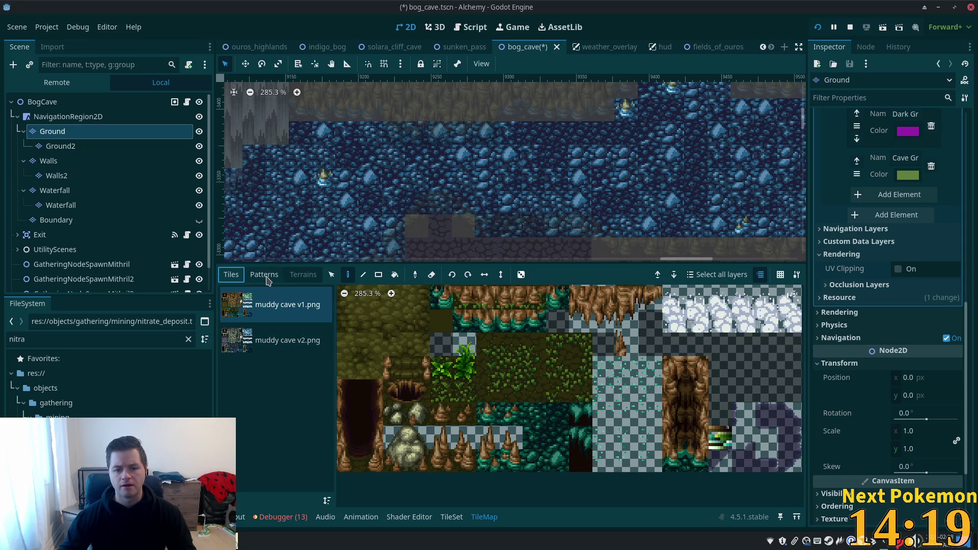
{"action": "left_click", "coordinate": [303, 275]}
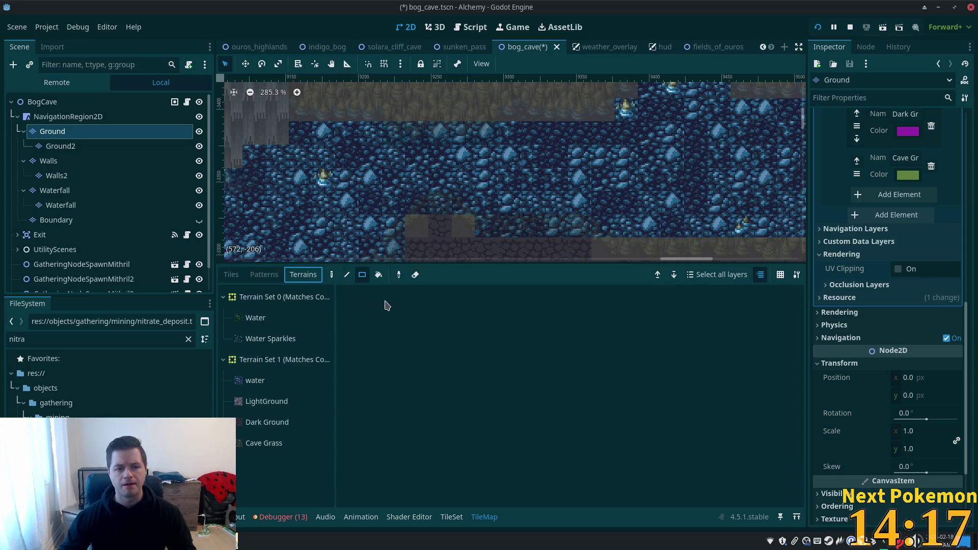
- Select the water terrain in Terrain Set 1 and begin renaming it to Light Water
{"action": "left_click", "coordinate": [259, 383]}
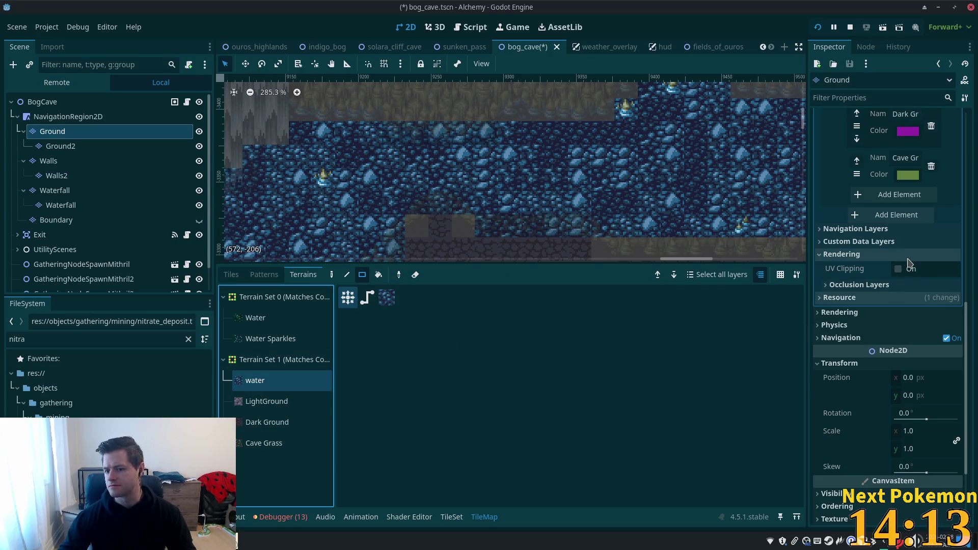
{"action": "scroll", "coordinate": [907, 257], "scroll_direction": "up", "scroll_amount": 5}
{"action": "left_click", "coordinate": [912, 238]}
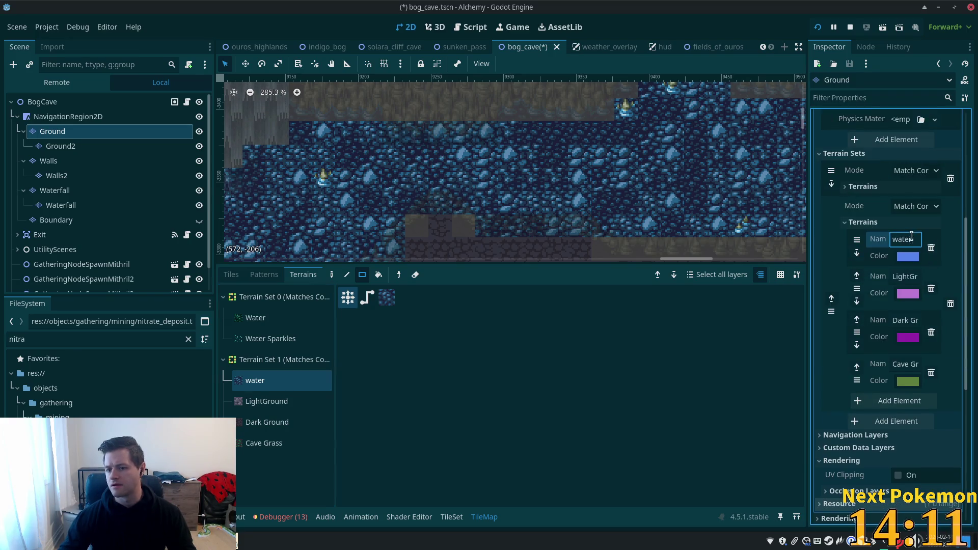
{"action": "type", "text": "light"}
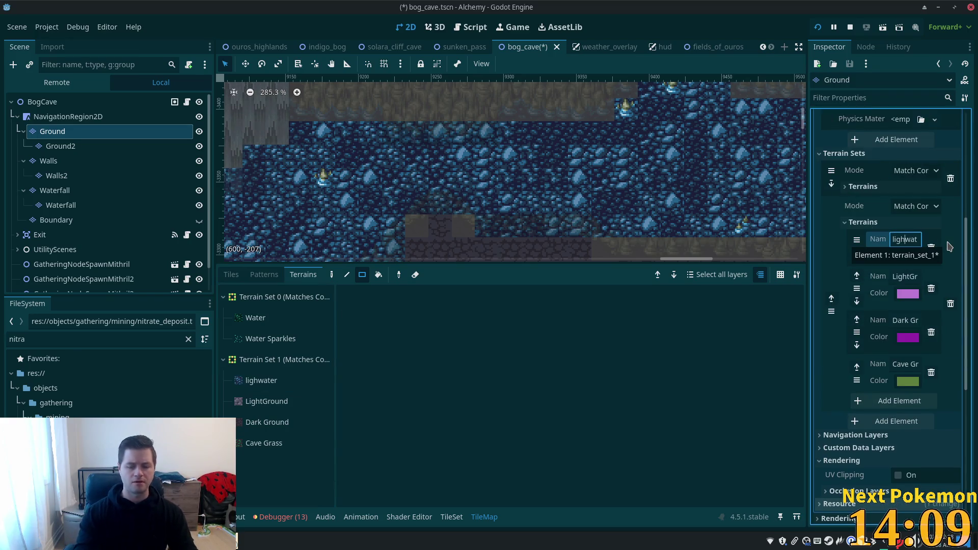
- Add a Dark Water terrain to Terrain Set 1 with a dark blue colour
{"action": "left_click", "coordinate": [886, 401]}
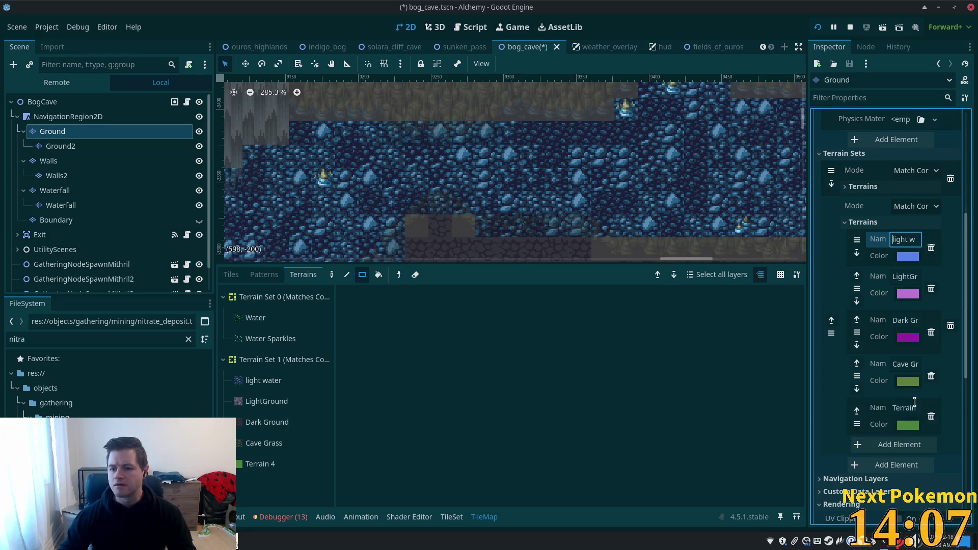
{"action": "mouse_move", "coordinate": [853, 424]}
{"action": "left_mouse_down"}
{"action": "mouse_move", "coordinate": [860, 277]}
{"action": "mouse_move", "coordinate": [906, 279]}
{"action": "left_mouse_up"}
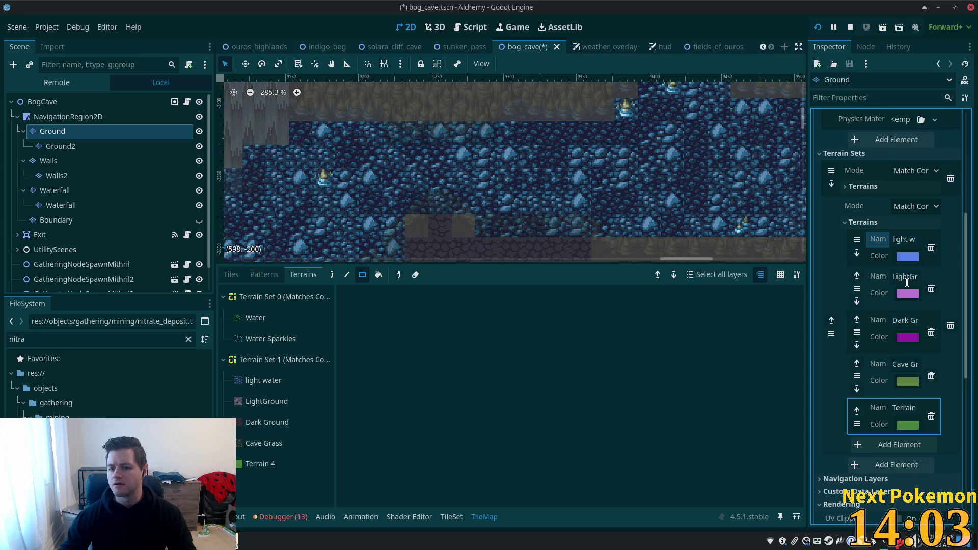
{"action": "double_click", "coordinate": [907, 277]}
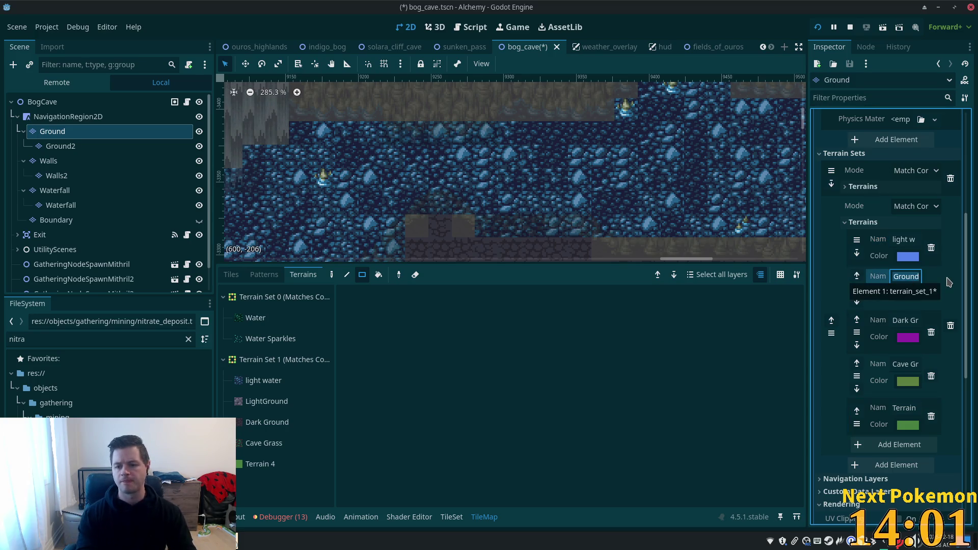
{"action": "type", "text": "rk Water"}
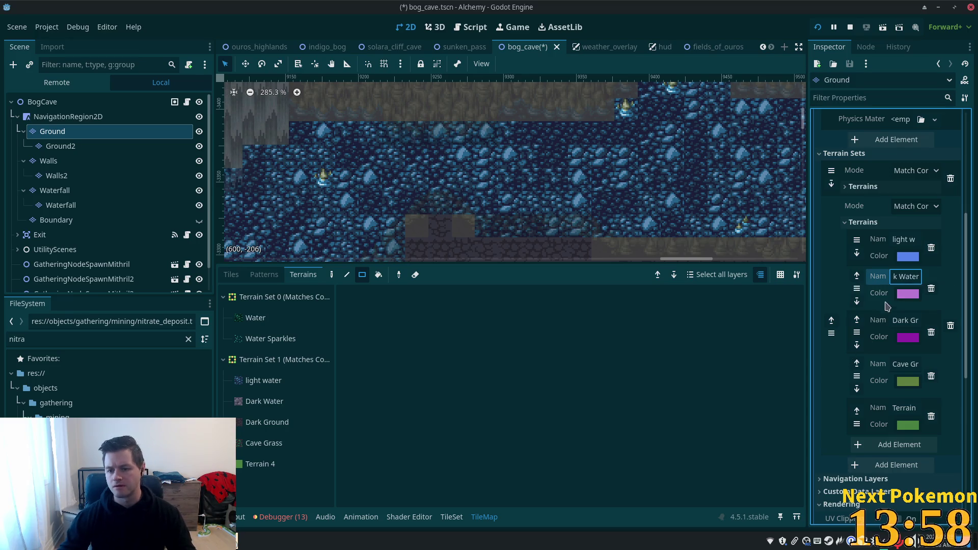
{"action": "left_click", "coordinate": [901, 295]}
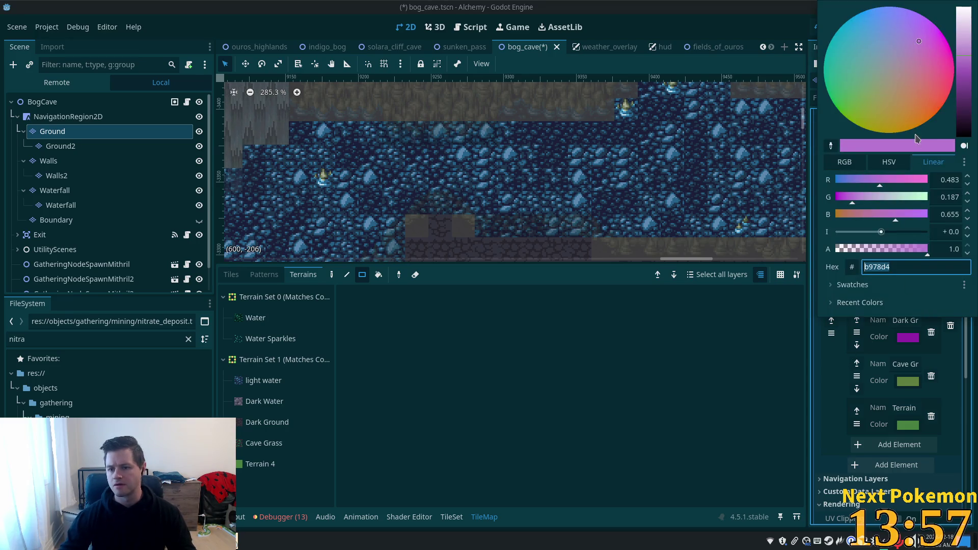
{"action": "mouse_move", "coordinate": [967, 92]}
{"action": "left_mouse_down"}
{"action": "mouse_move", "coordinate": [968, 128]}
{"action": "mouse_move", "coordinate": [968, 113]}
{"action": "left_mouse_up"}
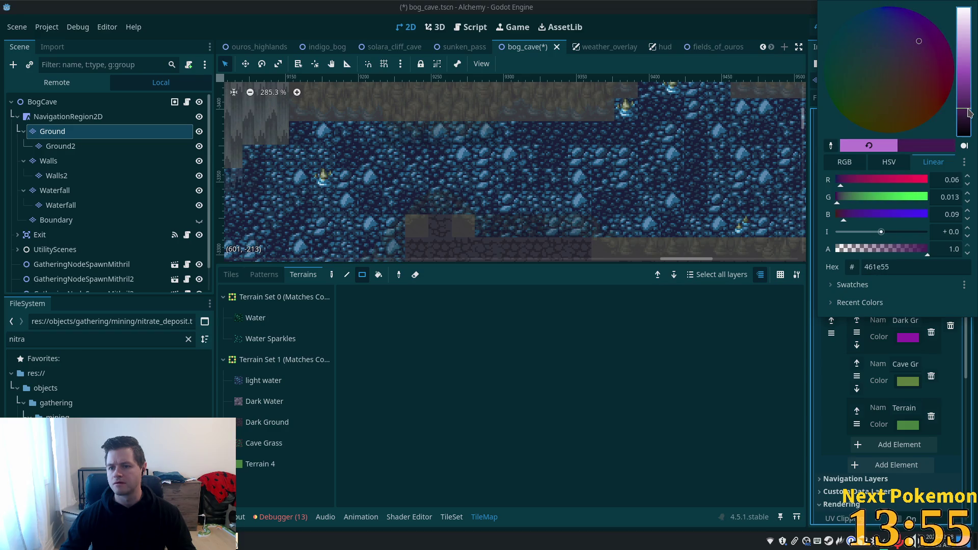
{"action": "left_click_drag", "start_coordinate": [902, 55], "coordinate": [885, 7]}
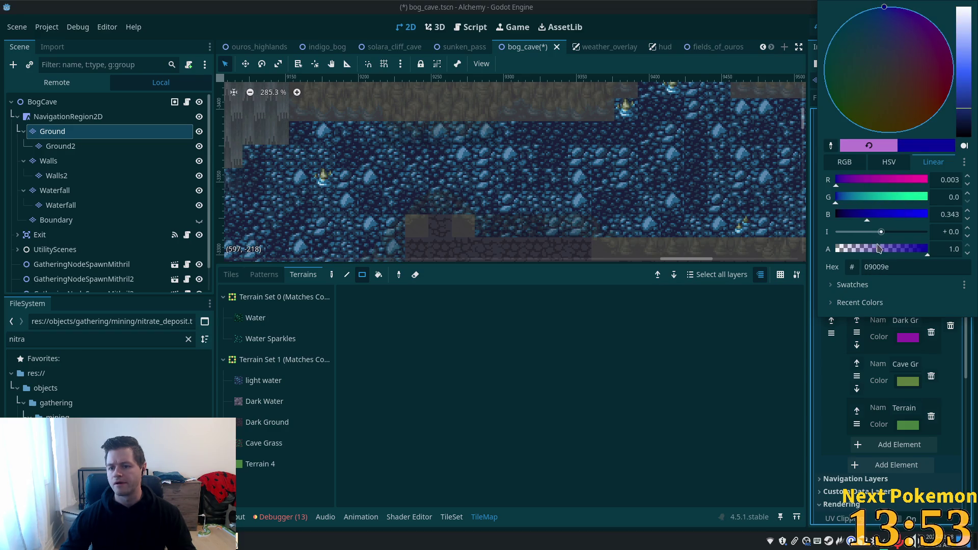
{"action": "left_click", "coordinate": [829, 366]}
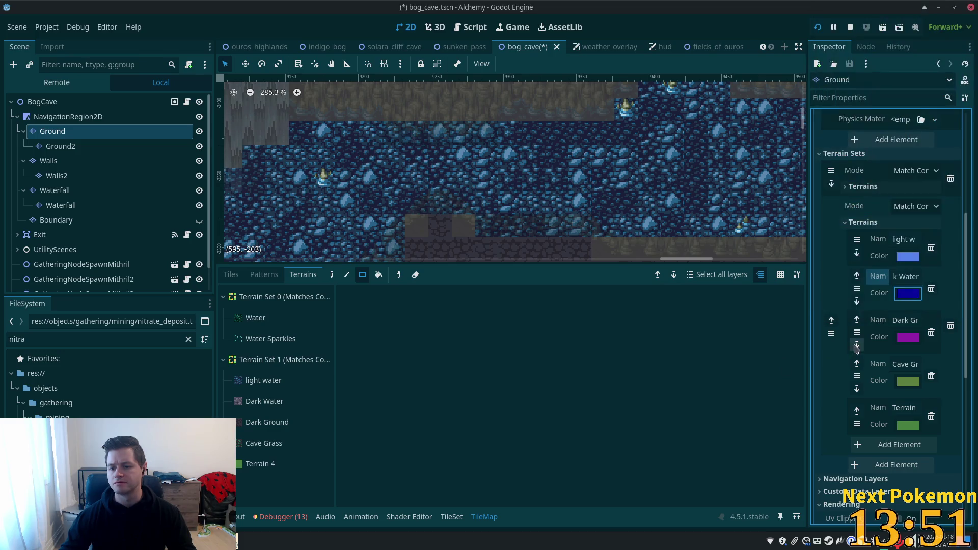
- Finish the Light Water name and select Light Water as the painting terrain
{"action": "left_click", "coordinate": [900, 240]}
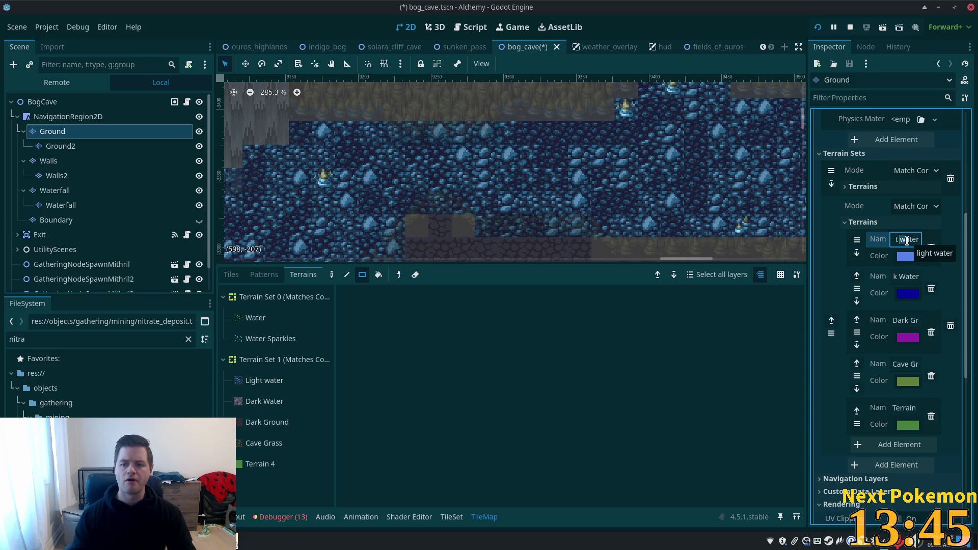
{"action": "left_click", "coordinate": [410, 327]}
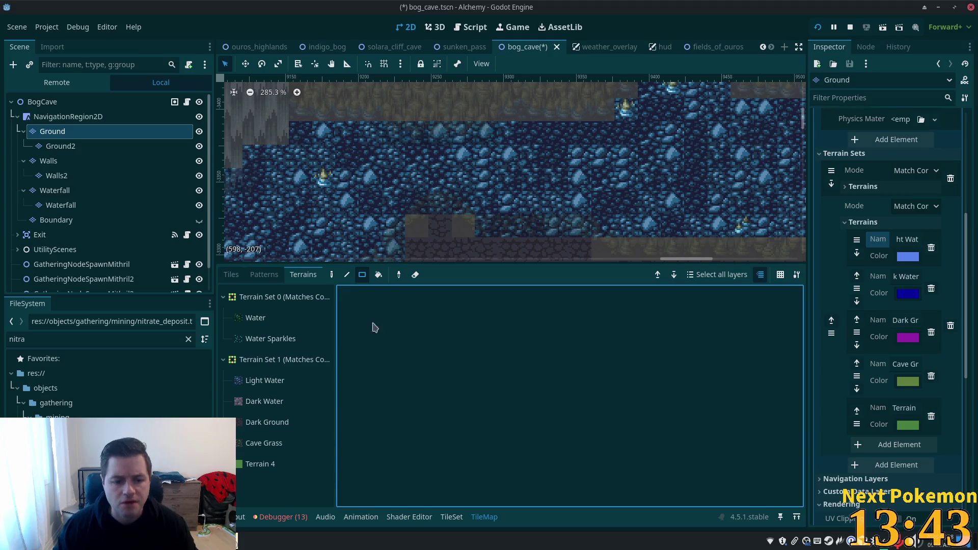
{"action": "left_click", "coordinate": [279, 384]}
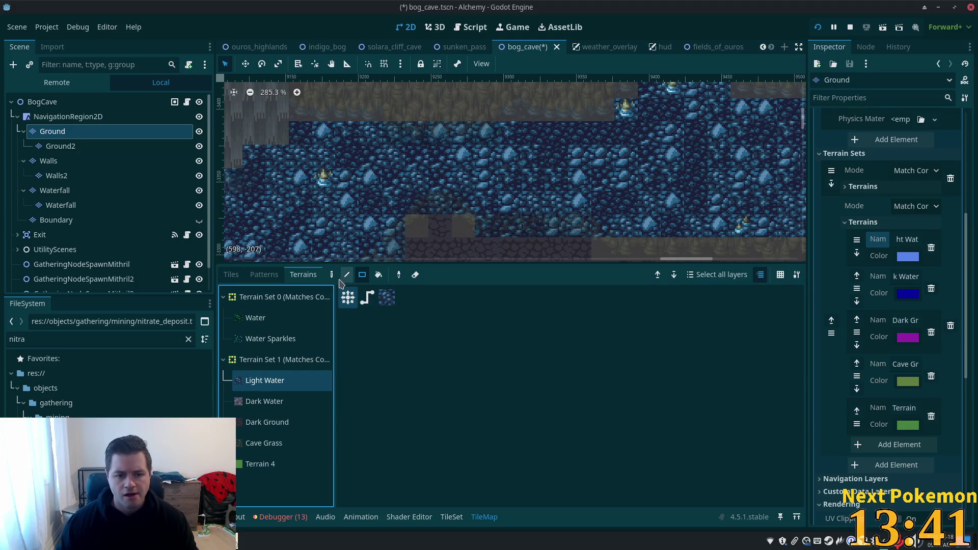
- Erase the old terrain bits from the water tiles in the muddy cave v2 atlas
{"action": "left_click", "coordinate": [452, 517]}
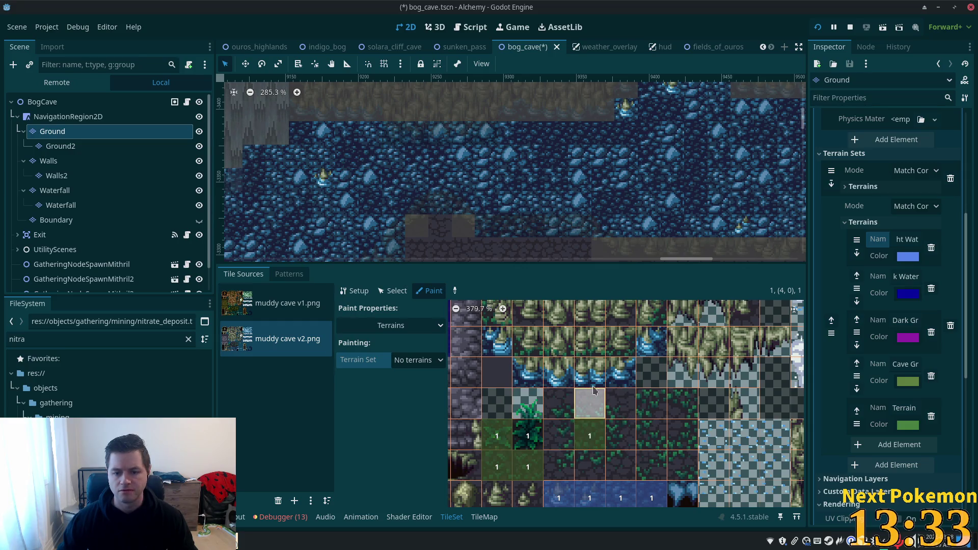
{"action": "scroll", "coordinate": [631, 450], "scroll_direction": "up", "scroll_amount": 3}
{"action": "scroll", "coordinate": [662, 451], "scroll_direction": "down", "scroll_amount": 3}
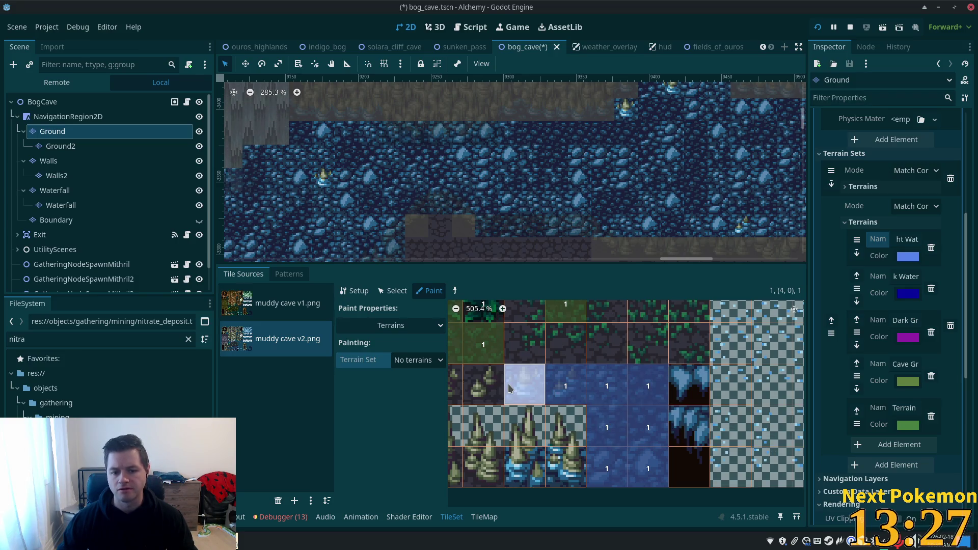
{"action": "mouse_move", "coordinate": [524, 378]}
{"action": "left_mouse_down"}
{"action": "mouse_move", "coordinate": [647, 386]}
{"action": "mouse_move", "coordinate": [635, 463]}
{"action": "mouse_move", "coordinate": [643, 436]}
{"action": "left_mouse_up"}
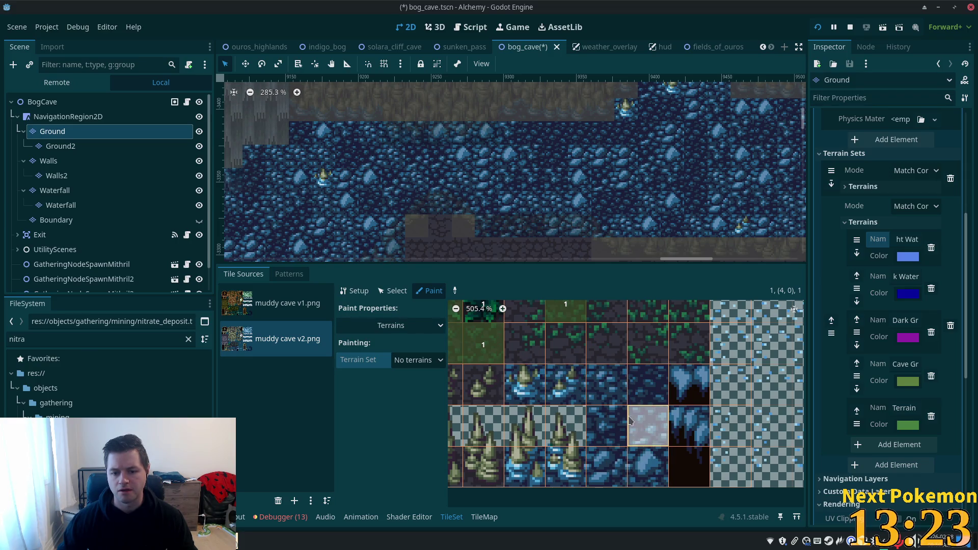
- Paint Terrain Set 1's Light Water onto the water tiles' peering bits and top edges
{"action": "left_click", "coordinate": [432, 360]}
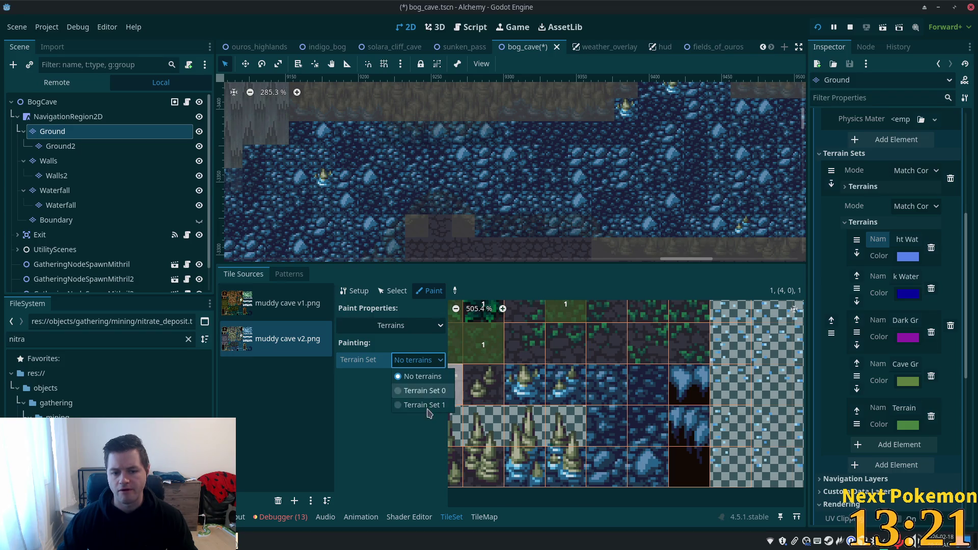
{"action": "left_click", "coordinate": [428, 406]}
{"action": "left_click", "coordinate": [407, 379]}
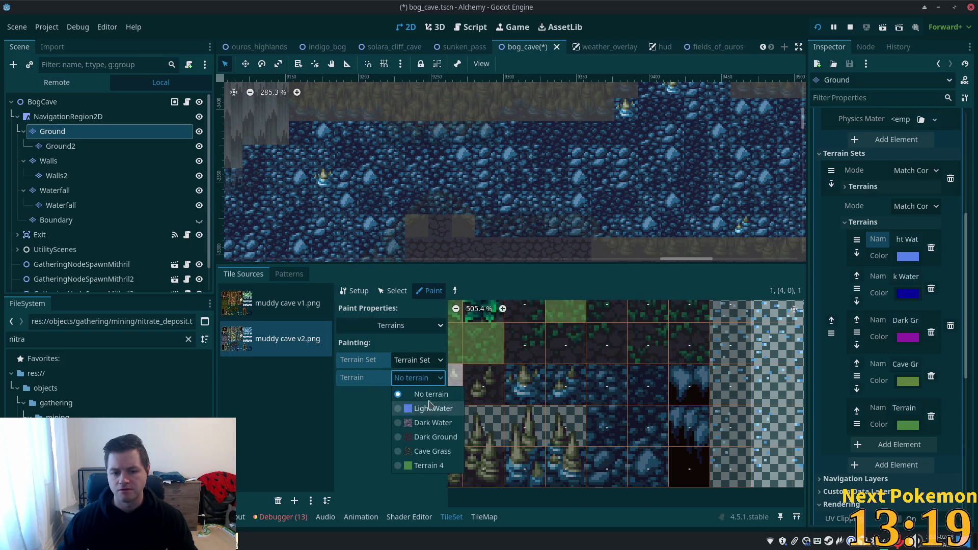
{"action": "left_click", "coordinate": [449, 408]}
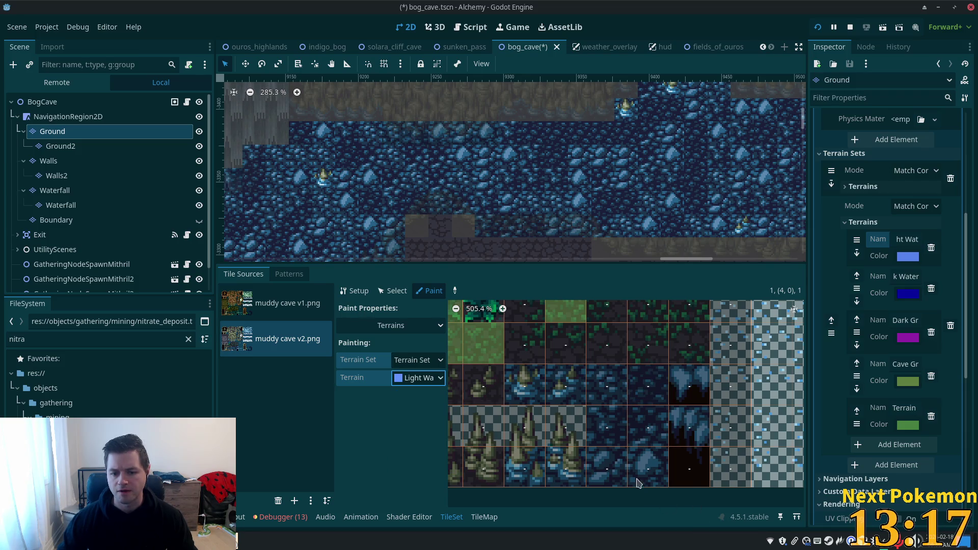
{"action": "left_click", "coordinate": [606, 454]}
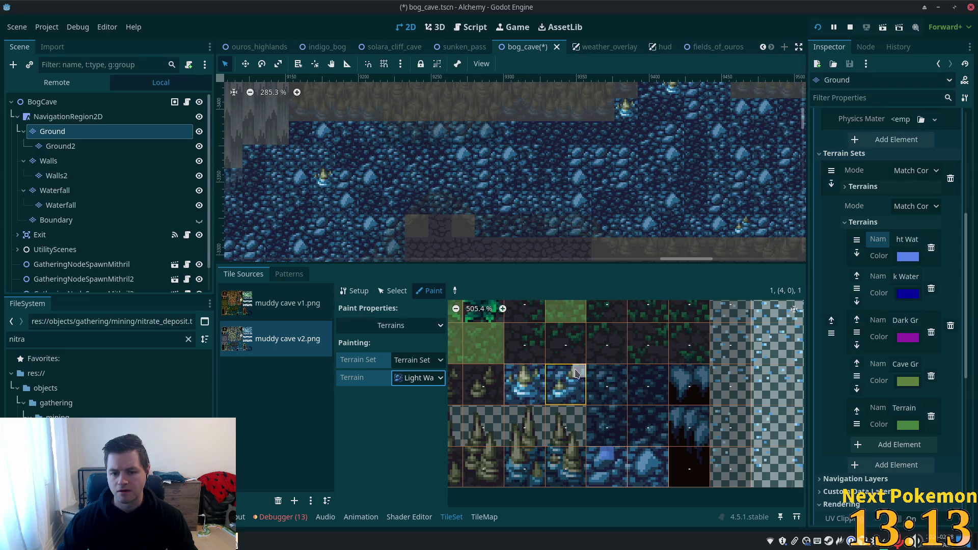
{"action": "left_click", "coordinate": [525, 385]}
{"action": "left_click", "coordinate": [565, 387]}
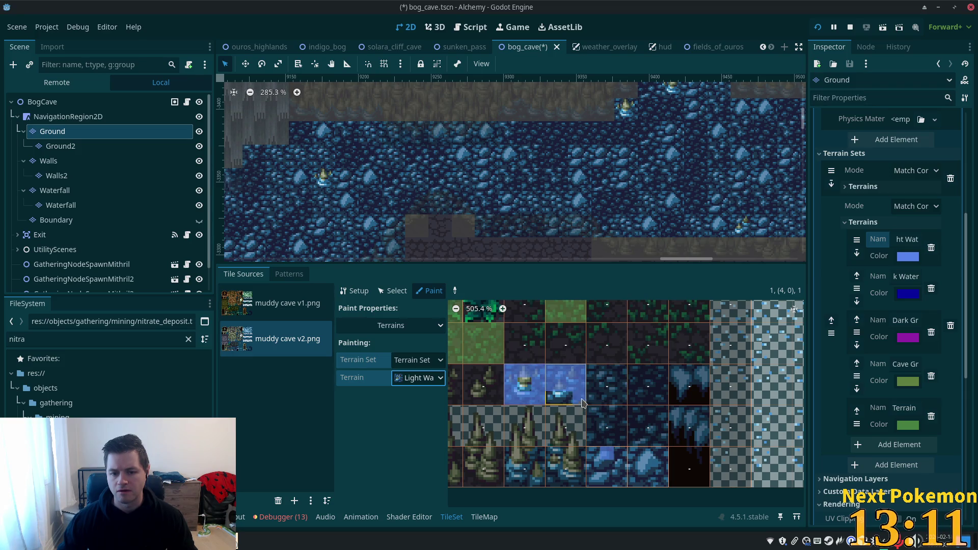
{"action": "mouse_move", "coordinate": [594, 457]}
{"action": "left_mouse_down"}
{"action": "mouse_move", "coordinate": [651, 463]}
{"action": "mouse_move", "coordinate": [656, 476]}
{"action": "mouse_move", "coordinate": [599, 474]}
{"action": "mouse_move", "coordinate": [598, 483]}
{"action": "left_mouse_up"}
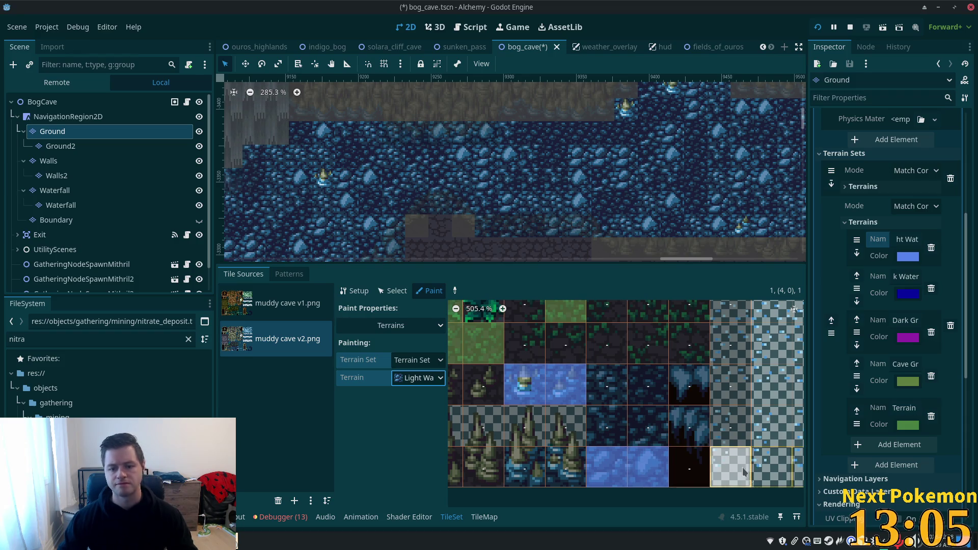
- Switch to the TileMap tiles view and pan the cave map to see more of it
{"action": "left_click", "coordinate": [458, 518]}
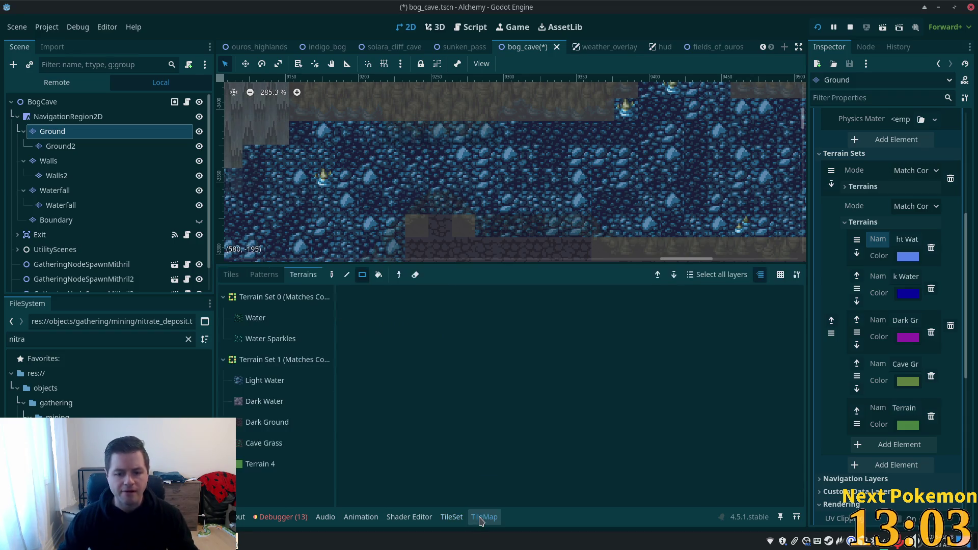
{"action": "left_click", "coordinate": [231, 275]}
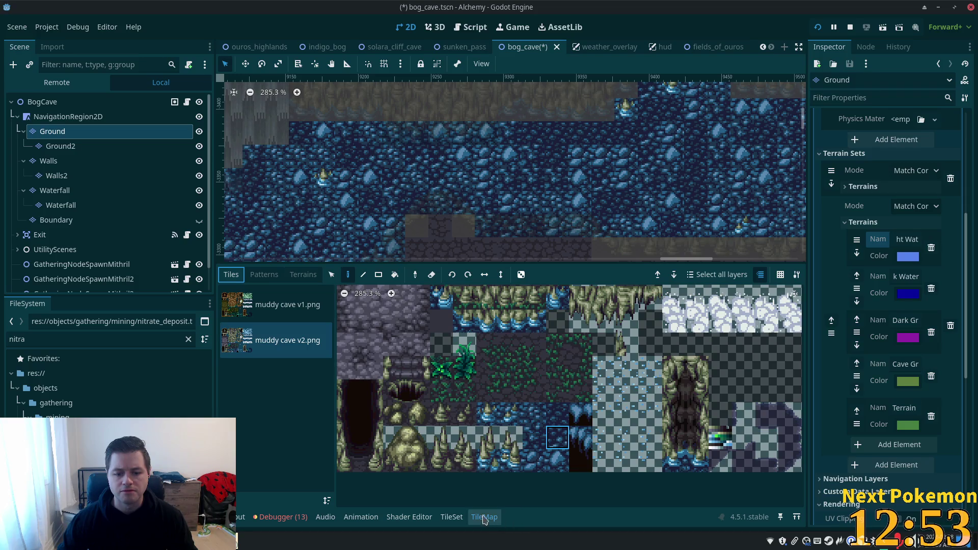
{"action": "left_click", "coordinate": [486, 520]}
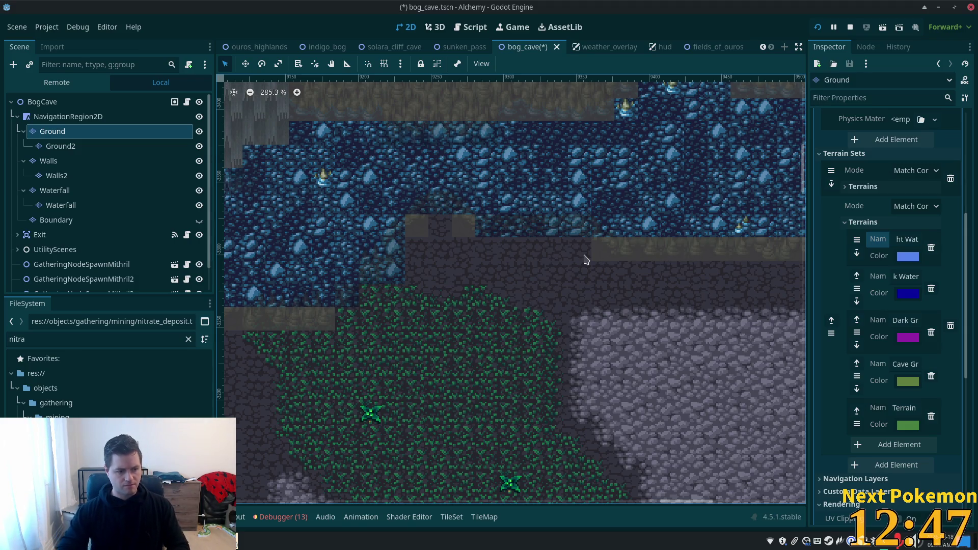
{"action": "left_click_drag", "start_coordinate": [549, 268], "coordinate": [603, 327]}
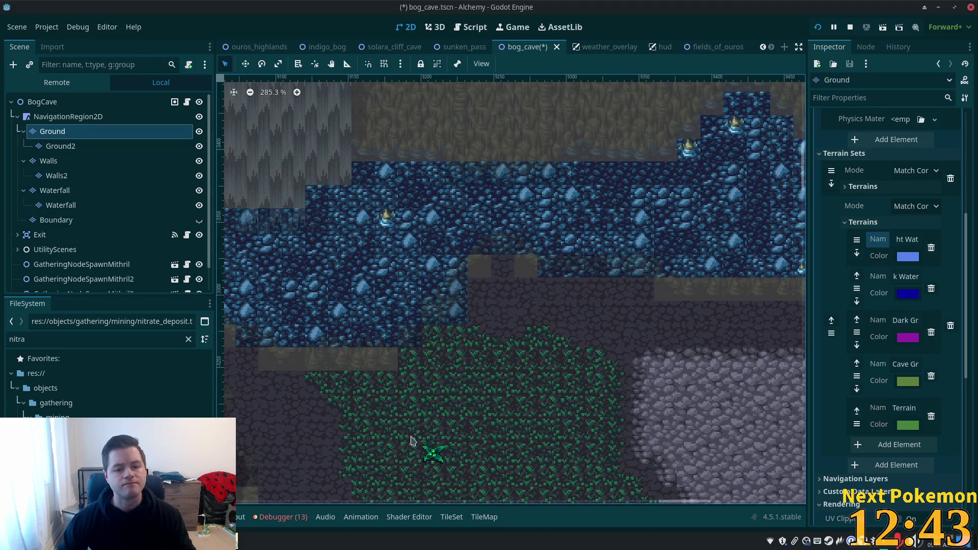
- Paint Light Water across the upper cave water, down its left edge and along the top row
{"action": "left_click", "coordinate": [484, 516]}
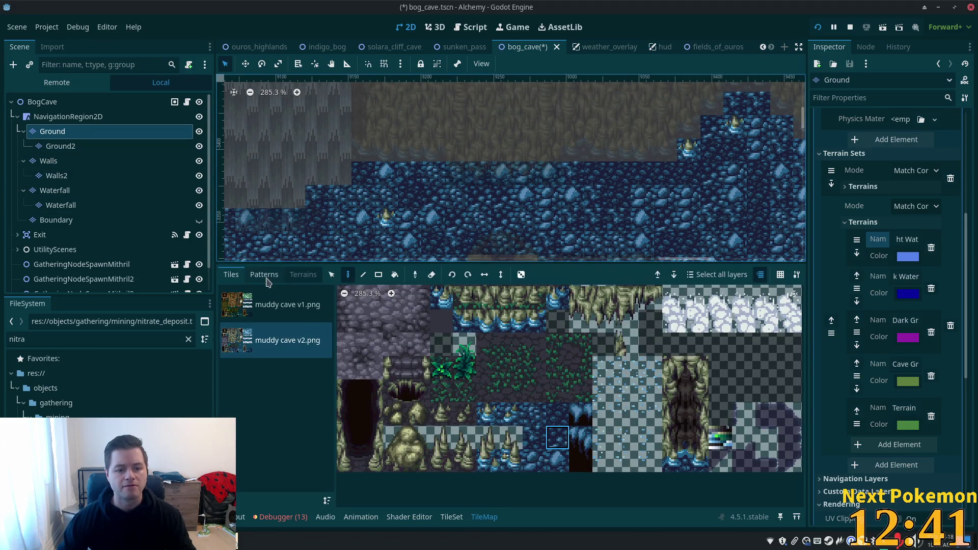
{"action": "left_click", "coordinate": [303, 274]}
{"action": "left_click", "coordinate": [265, 380]}
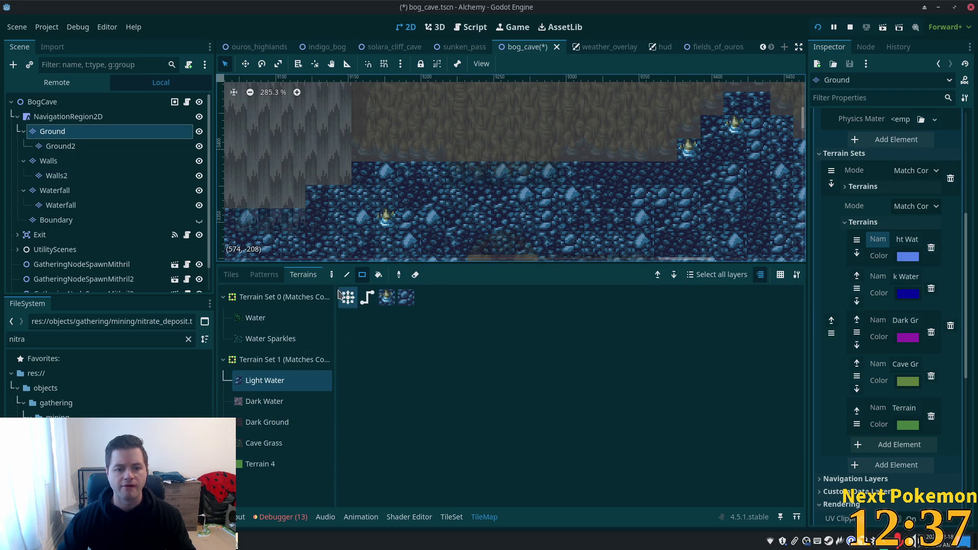
{"action": "left_click_drag", "start_coordinate": [354, 173], "coordinate": [673, 173]}
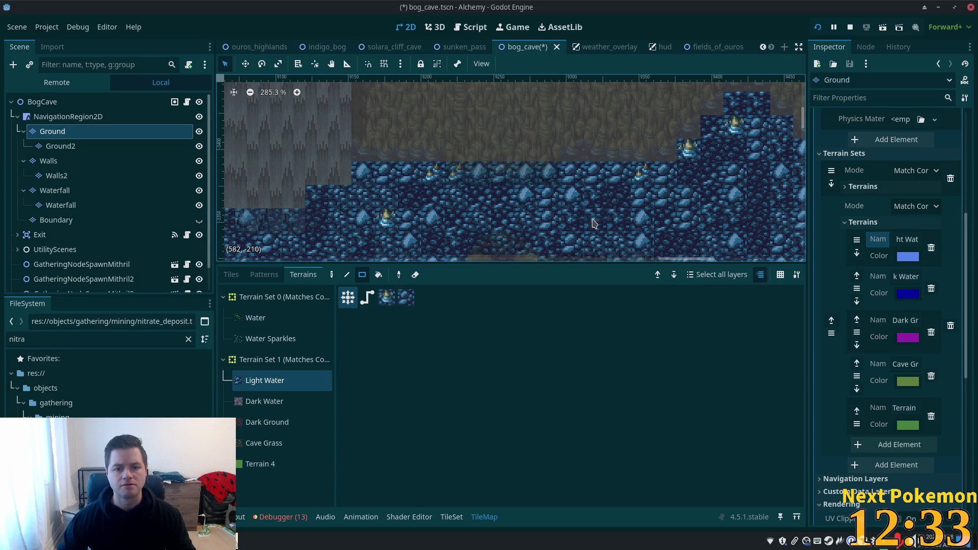
{"action": "scroll", "coordinate": [509, 204], "scroll_direction": "down", "scroll_amount": 2}
{"action": "scroll", "coordinate": [510, 203], "scroll_direction": "left", "scroll_amount": 3}
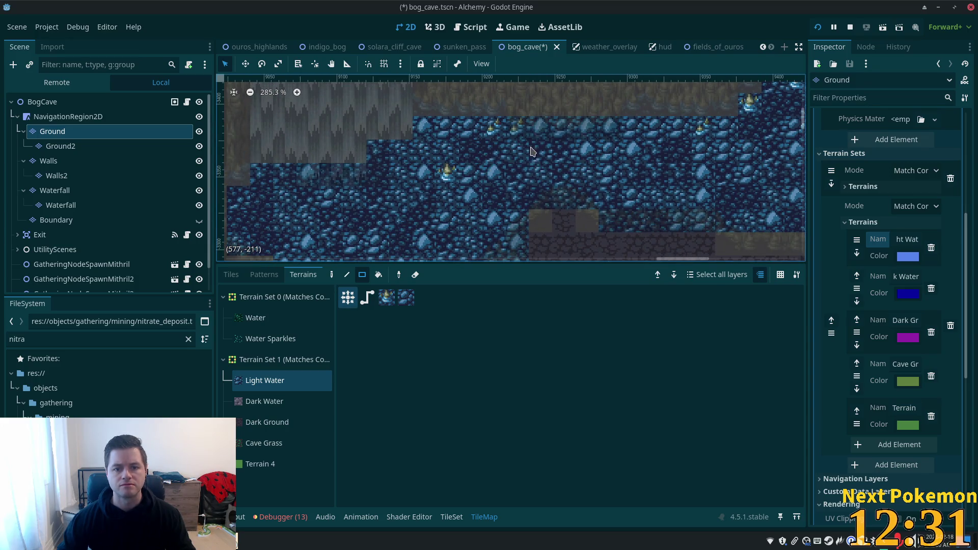
{"action": "scroll", "coordinate": [492, 200], "scroll_direction": "down", "scroll_amount": 3}
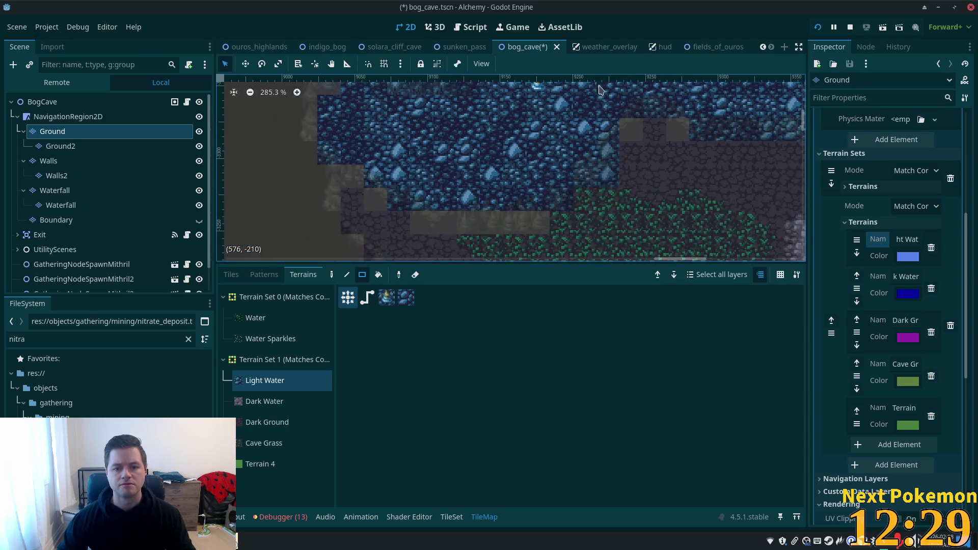
{"action": "left_click_drag", "start_coordinate": [381, 148], "coordinate": [378, 183]}
{"action": "left_click", "coordinate": [413, 134]}
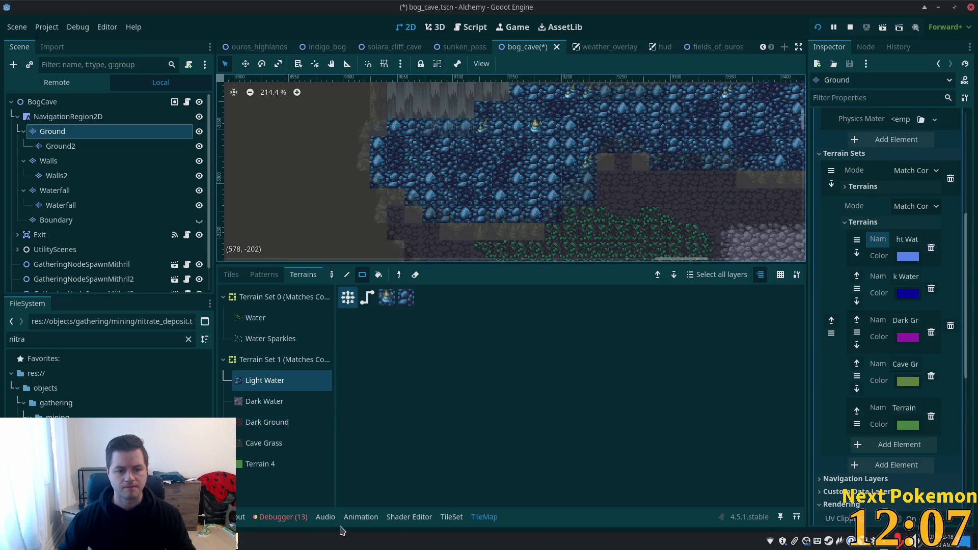
{"action": "left_click", "coordinate": [451, 517]}
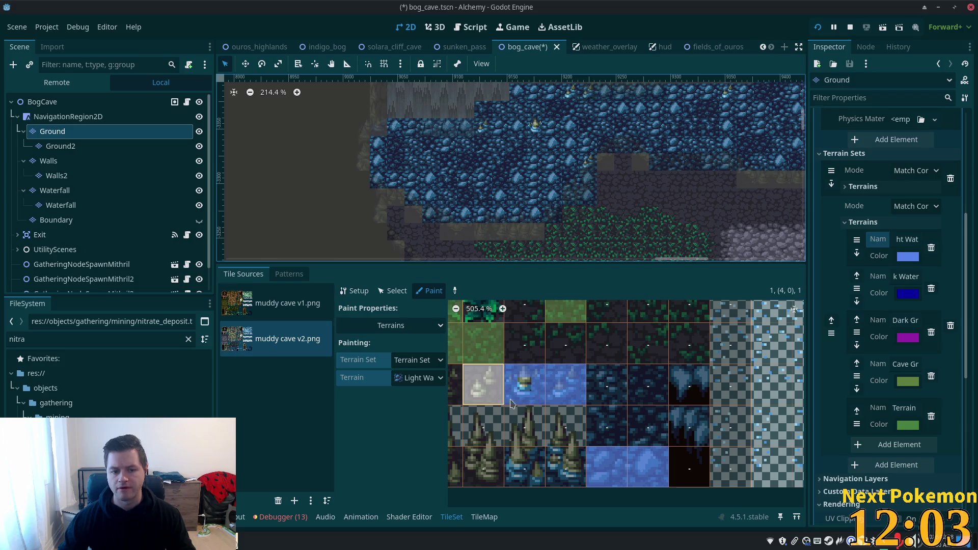
- Select the atlas water tiles in turn to inspect their probability values
{"action": "left_click", "coordinate": [392, 291]}
{"action": "left_click", "coordinate": [565, 390]}
{"action": "left_click", "coordinate": [565, 392]}
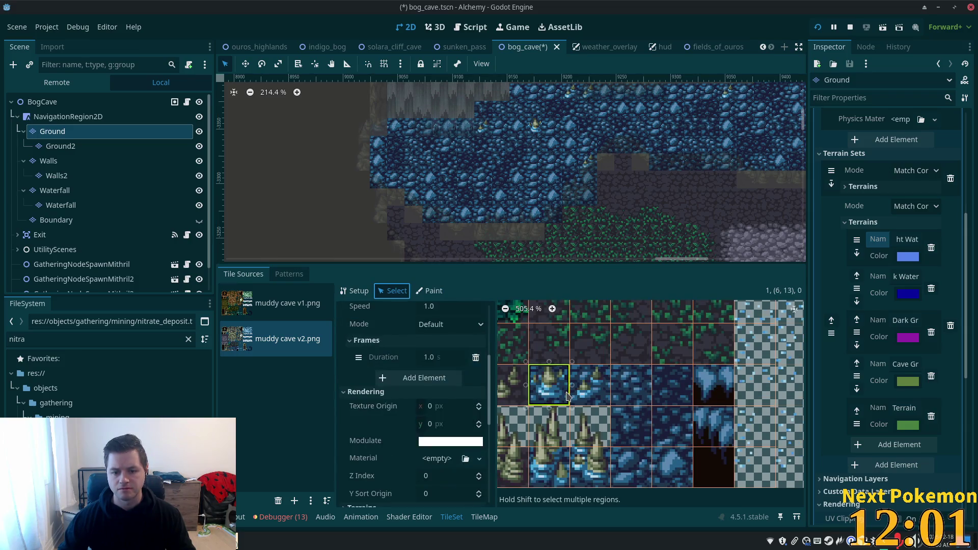
{"action": "scroll", "coordinate": [440, 383], "scroll_direction": "up", "scroll_amount": 4}
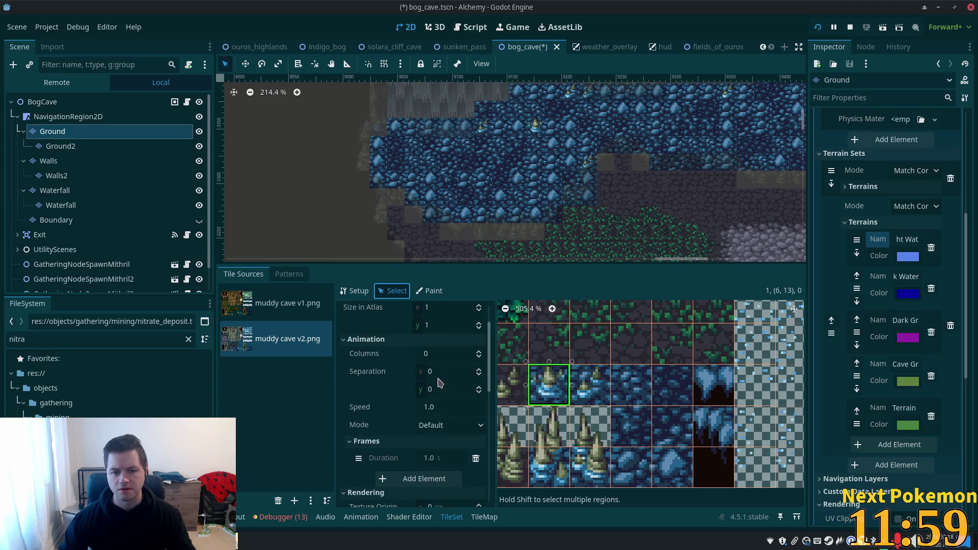
{"action": "scroll", "coordinate": [457, 386], "scroll_direction": "up", "scroll_amount": 1}
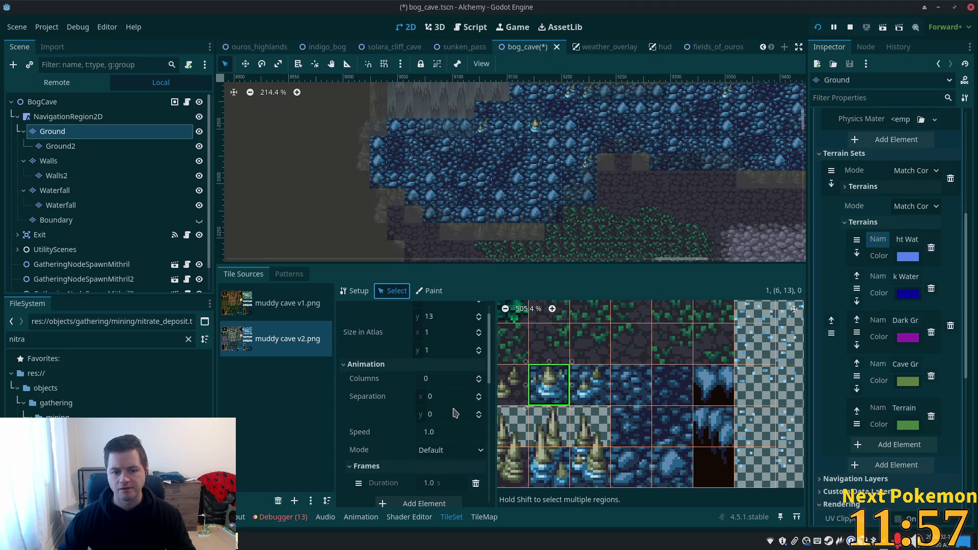
{"action": "scroll", "coordinate": [455, 413], "scroll_direction": "down", "scroll_amount": 7}
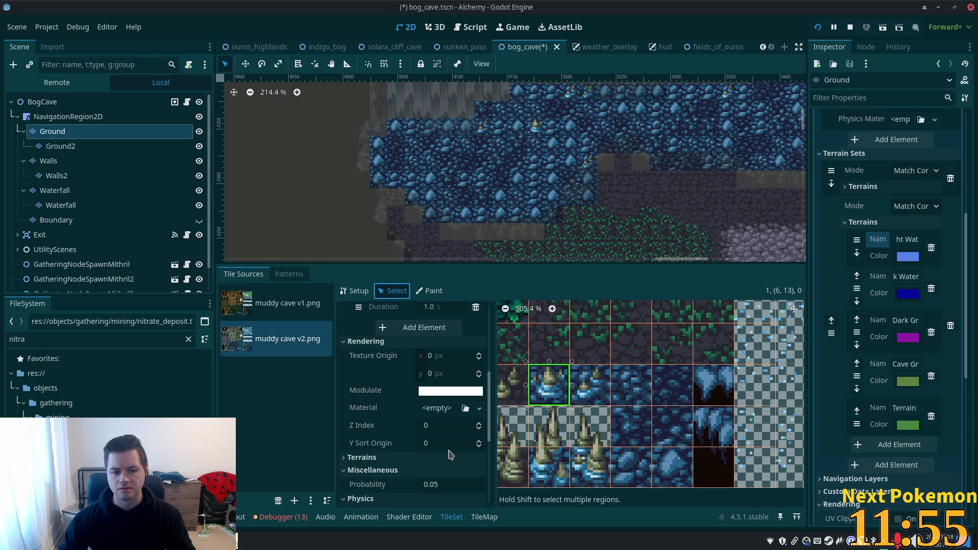
{"action": "scroll", "coordinate": [455, 449], "scroll_direction": "down", "scroll_amount": 1}
{"action": "scroll", "coordinate": [455, 449], "scroll_direction": "down", "scroll_amount": 1}
{"action": "left_click", "coordinate": [590, 385]}
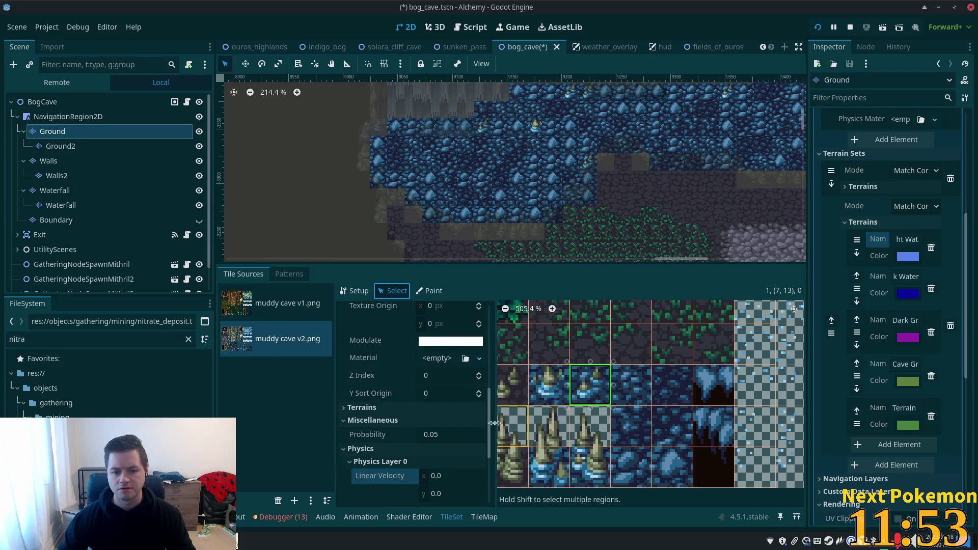
{"action": "left_click", "coordinate": [634, 389]}
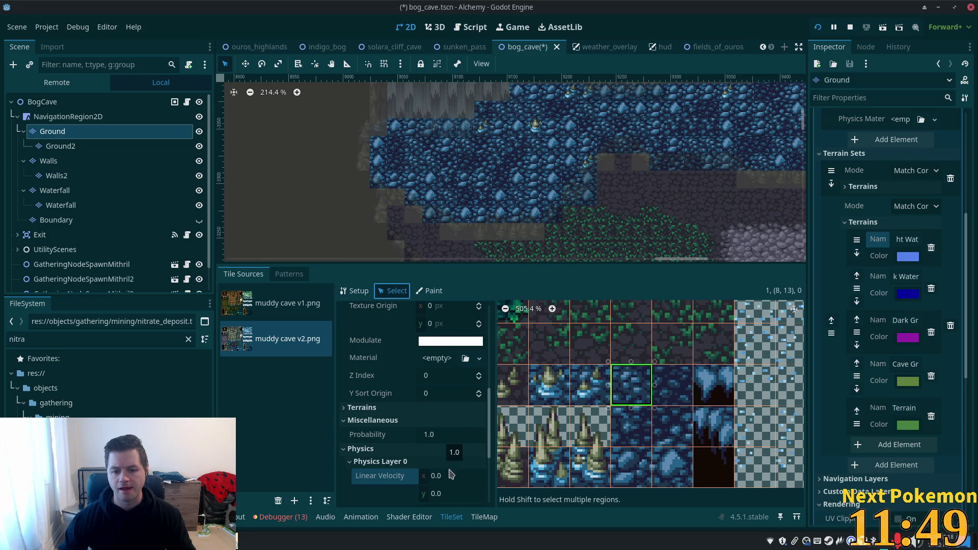
{"action": "left_click_drag", "start_coordinate": [624, 462], "coordinate": [672, 466]}
{"action": "left_click", "coordinate": [588, 380]}
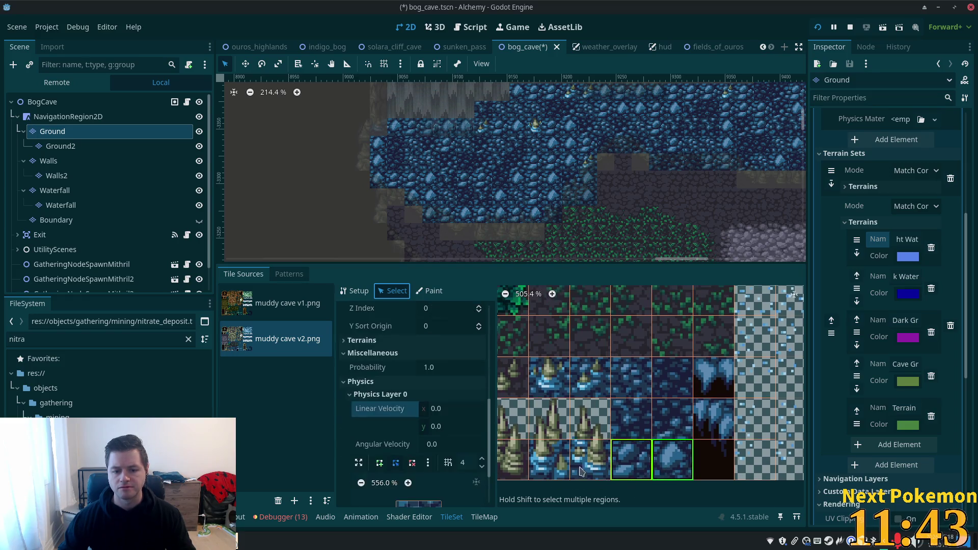
{"action": "scroll", "coordinate": [453, 474], "scroll_direction": "down", "scroll_amount": 3}
{"action": "scroll", "coordinate": [434, 388], "scroll_direction": "up", "scroll_amount": 2}
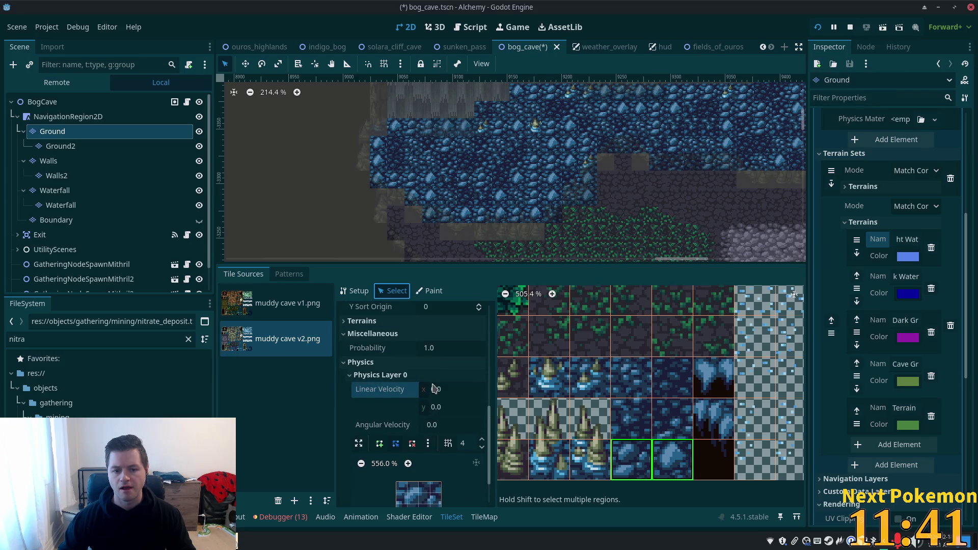
- Set the selected water tile's Probability to 0.1 and save the scene
{"action": "left_click", "coordinate": [448, 347]}
{"action": "type", "text": "0."}
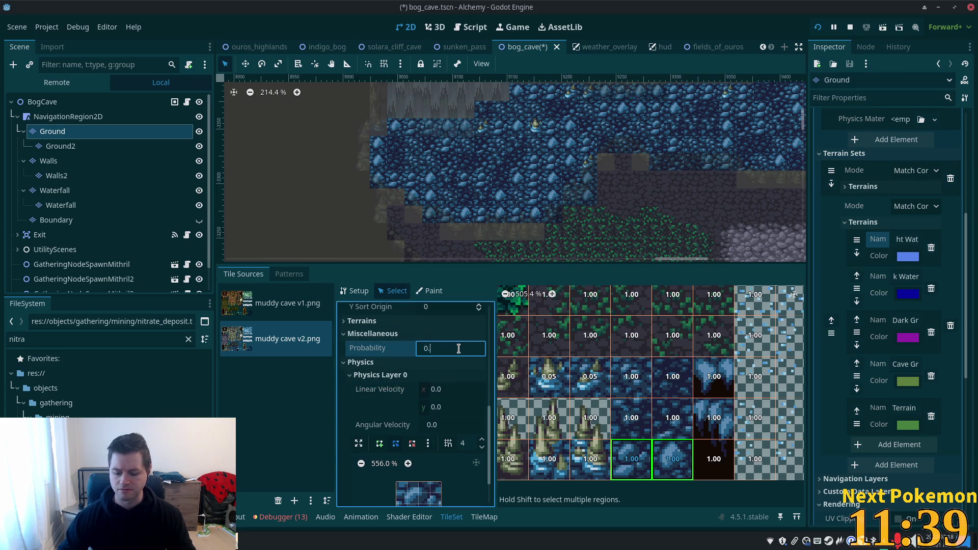
{"action": "key", "text": "Tab"}
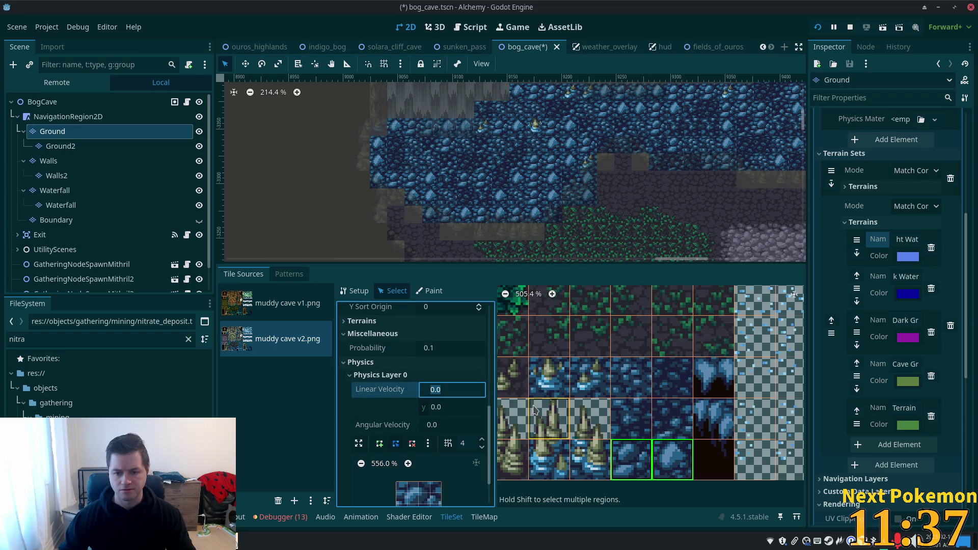
{"action": "key", "text": "ctrl+s"}
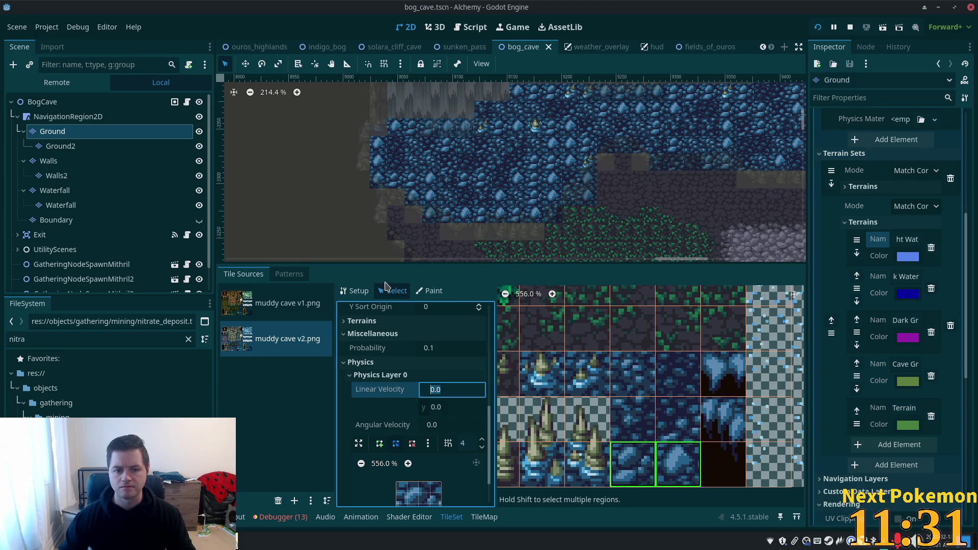
- Paint Light Water on the cave's left water edge and a strip of nearby tiles, then save
{"action": "left_click", "coordinate": [484, 518]}
{"action": "left_click", "coordinate": [265, 380]}
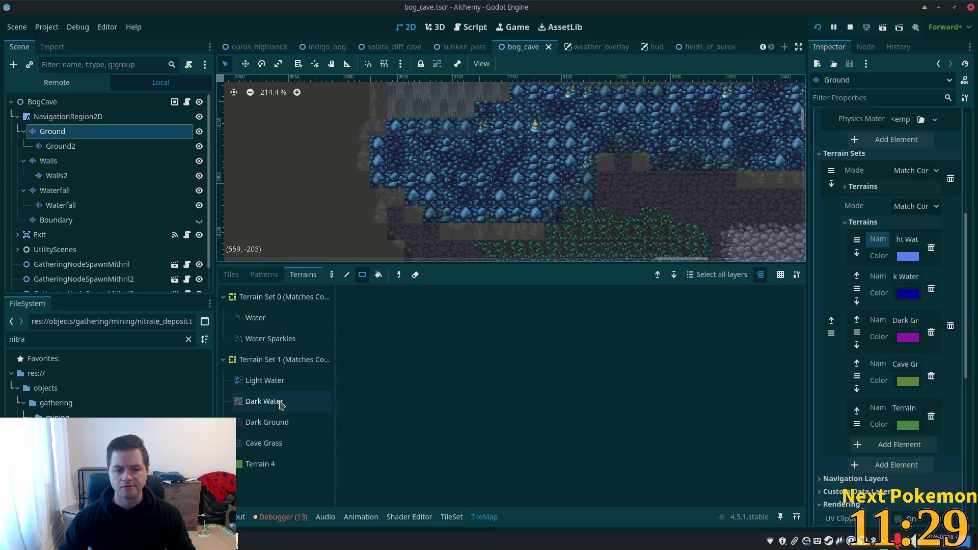
{"action": "left_click", "coordinate": [383, 173]}
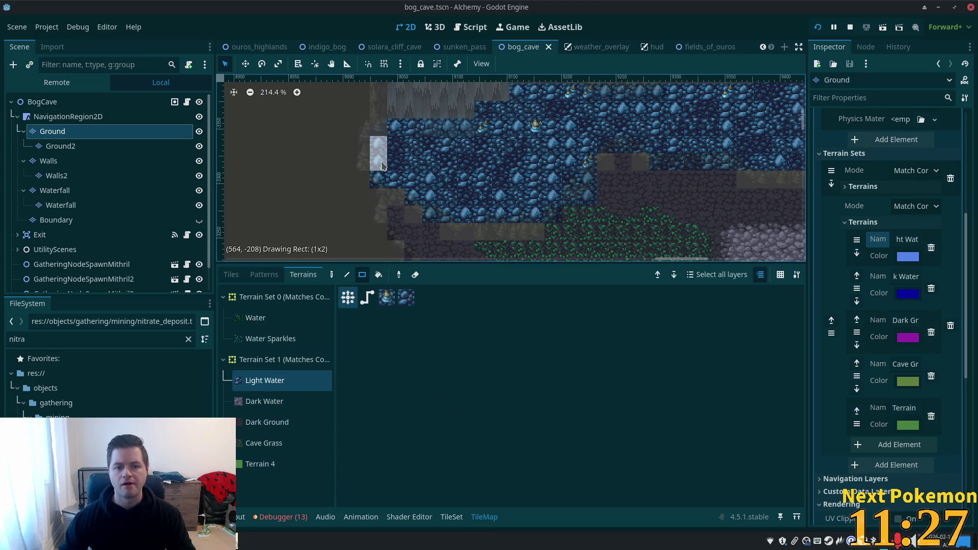
{"action": "mouse_move", "coordinate": [412, 190]}
{"action": "left_mouse_down"}
{"action": "mouse_move", "coordinate": [430, 219]}
{"action": "mouse_move", "coordinate": [545, 196]}
{"action": "left_mouse_up"}
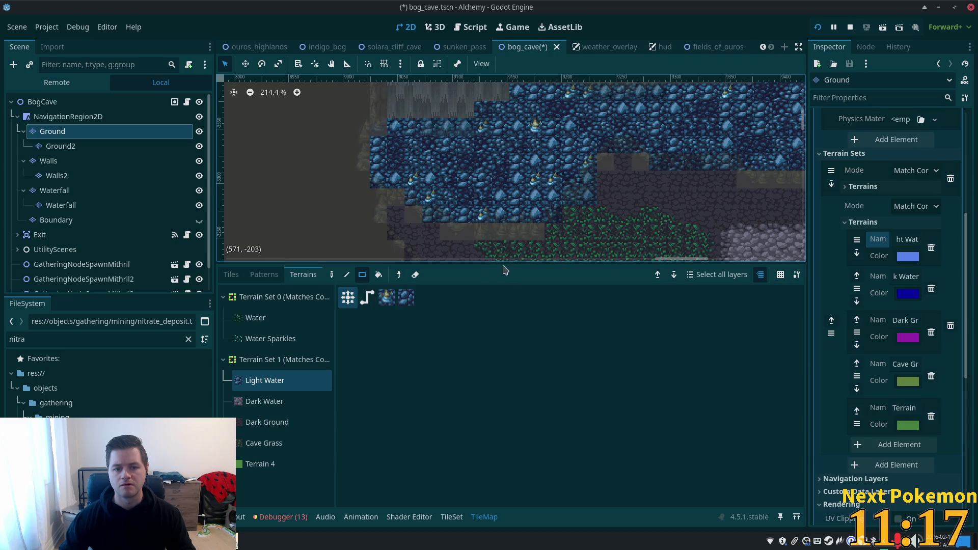
{"action": "key", "text": "ctrl+s"}
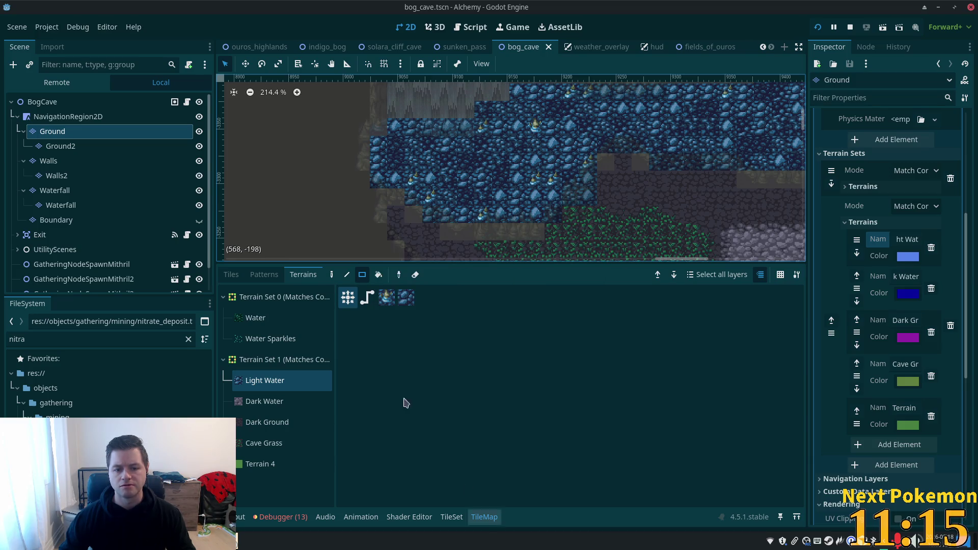
{"action": "left_click", "coordinate": [450, 517]}
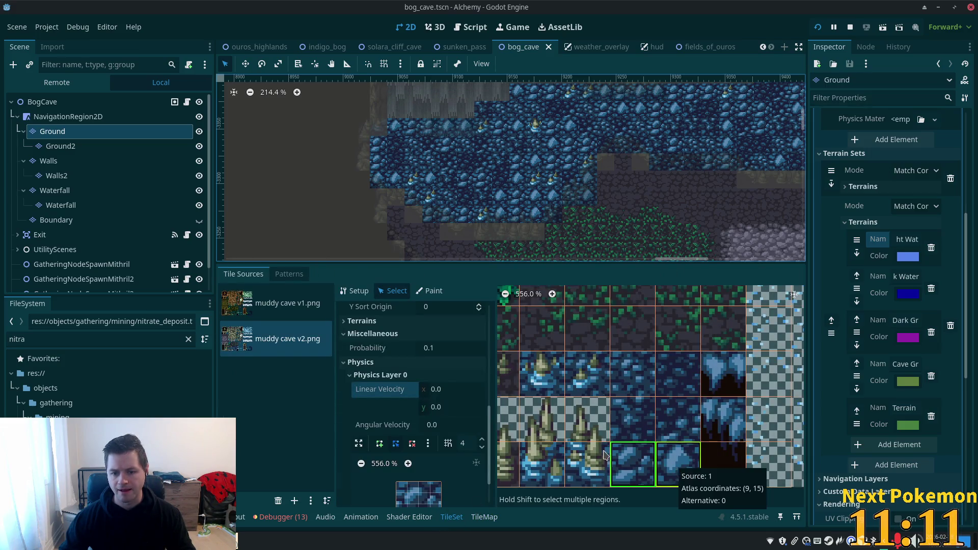
{"action": "left_click", "coordinate": [631, 465]}
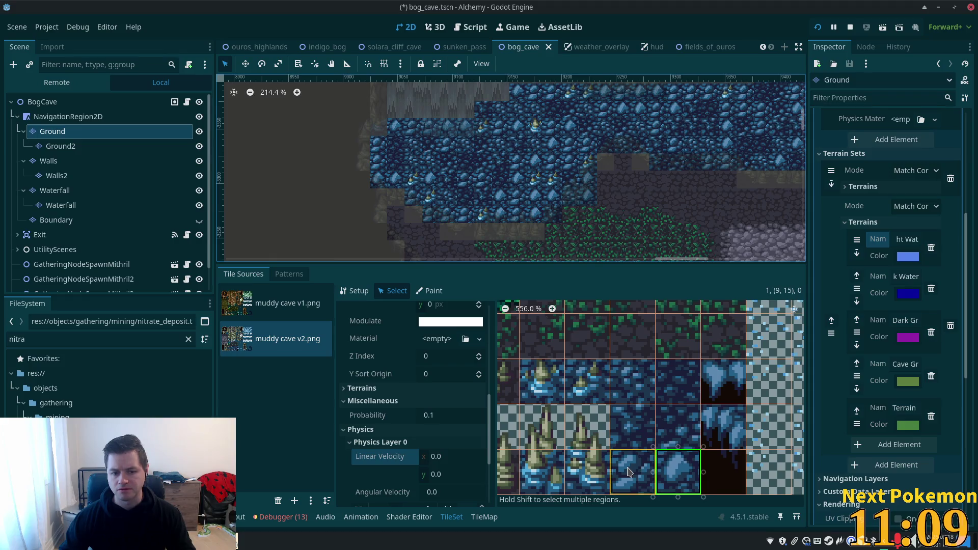
{"action": "left_click", "coordinate": [621, 385]}
{"action": "left_click", "coordinate": [567, 378]}
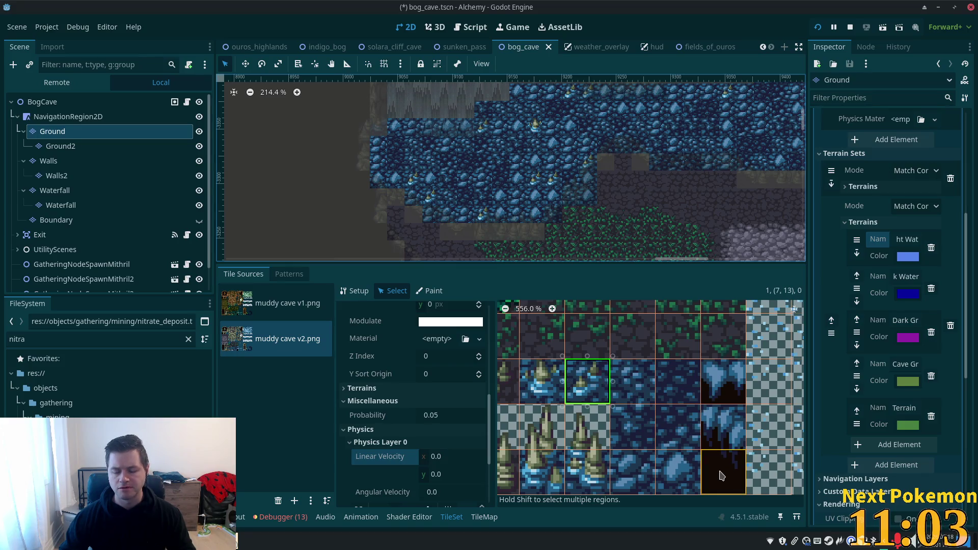
{"action": "left_click", "coordinate": [619, 471]}
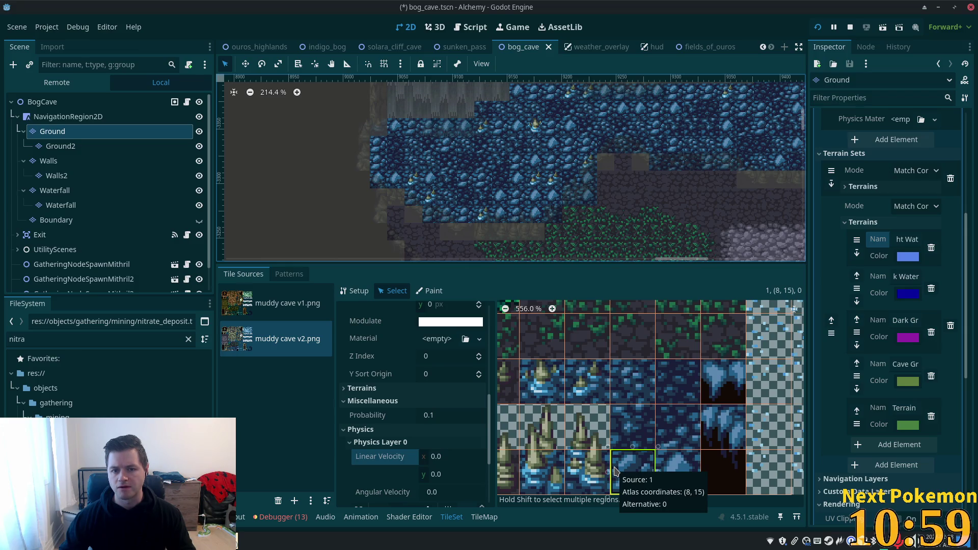
{"action": "key", "text": "ctrl+s"}
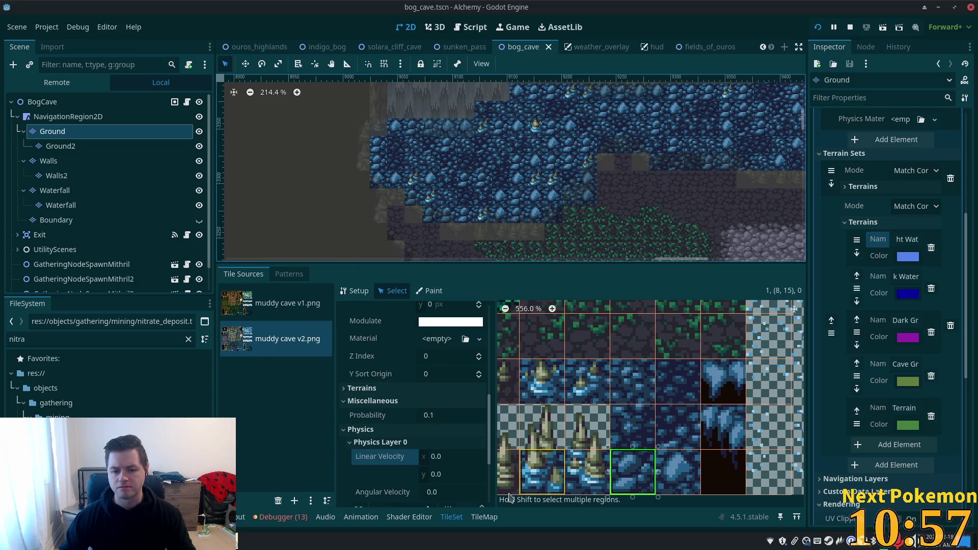
{"action": "left_click", "coordinate": [484, 517]}
{"action": "left_click", "coordinate": [408, 300]}
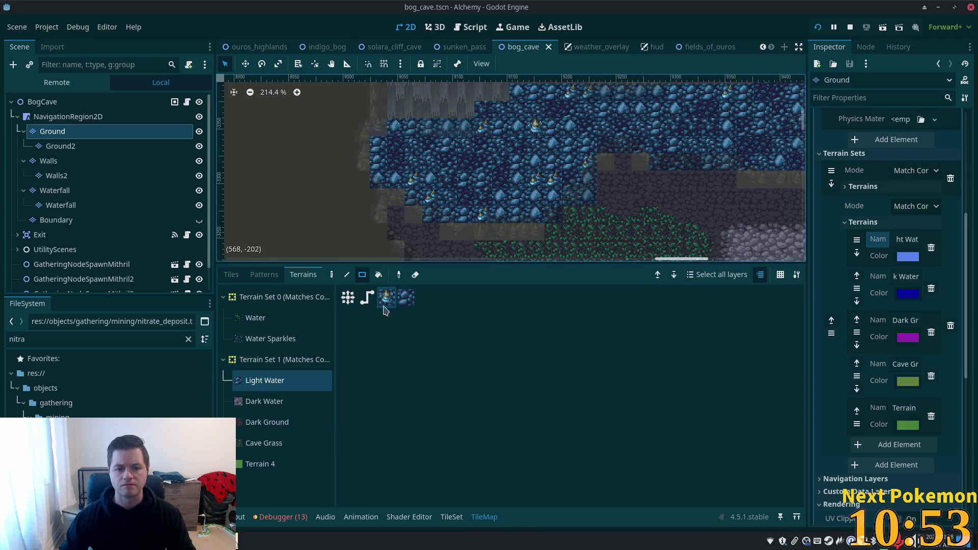
- Paint a Light Water row with the fourth pattern, then delete Light Water from Terrain Set 1
{"action": "left_click", "coordinate": [407, 299]}
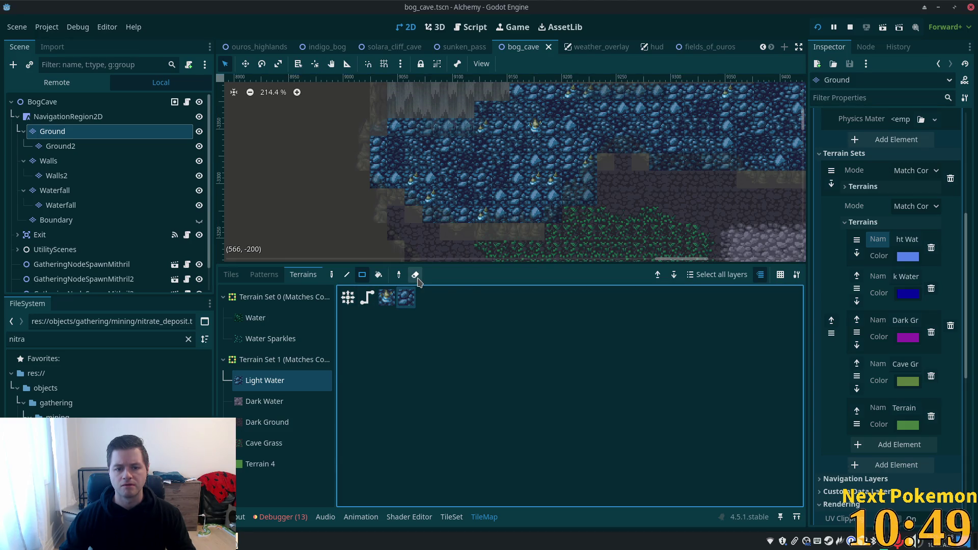
{"action": "mouse_move", "coordinate": [448, 214]}
{"action": "left_mouse_down"}
{"action": "mouse_move", "coordinate": [517, 219]}
{"action": "mouse_move", "coordinate": [540, 176]}
{"action": "mouse_move", "coordinate": [583, 143]}
{"action": "left_mouse_up"}
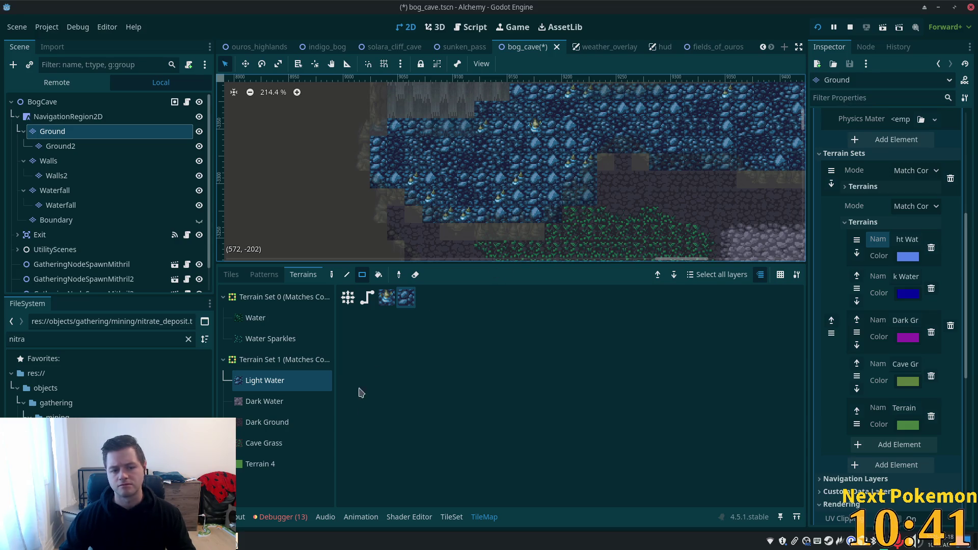
{"action": "left_click", "coordinate": [270, 403]}
{"action": "left_click", "coordinate": [266, 390]}
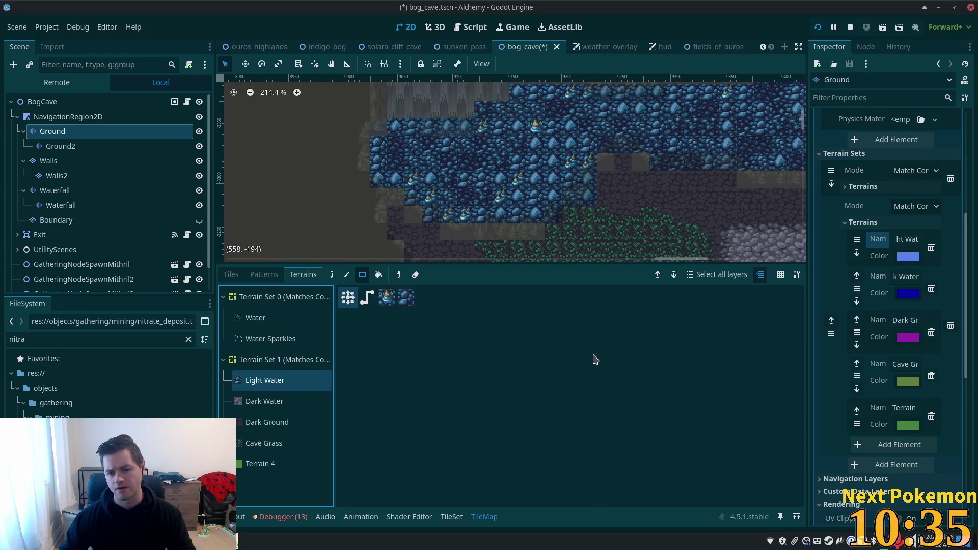
{"action": "left_click", "coordinate": [931, 248]}
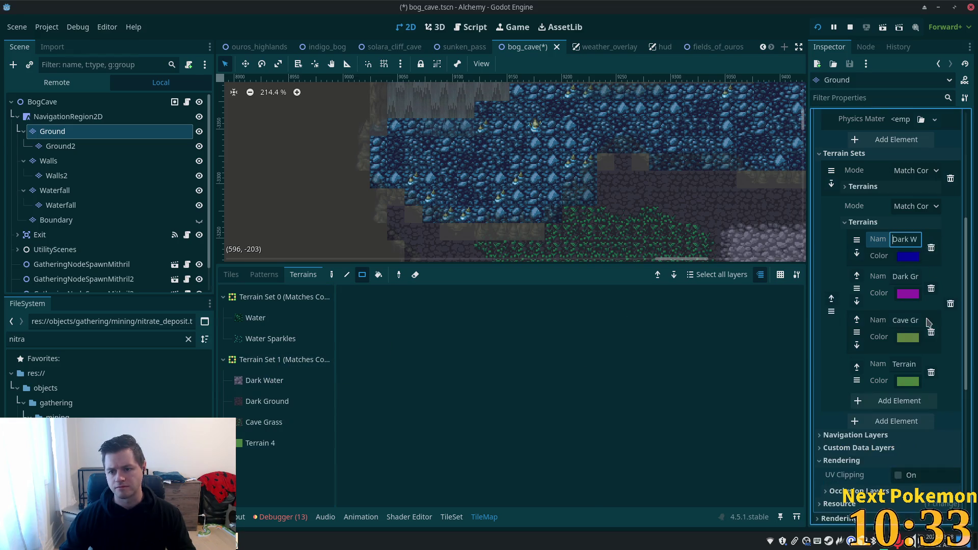
- Add a new terrain named 'Light Water' coloured light blue (667de2) and save the scene
{"action": "left_click", "coordinate": [897, 401]}
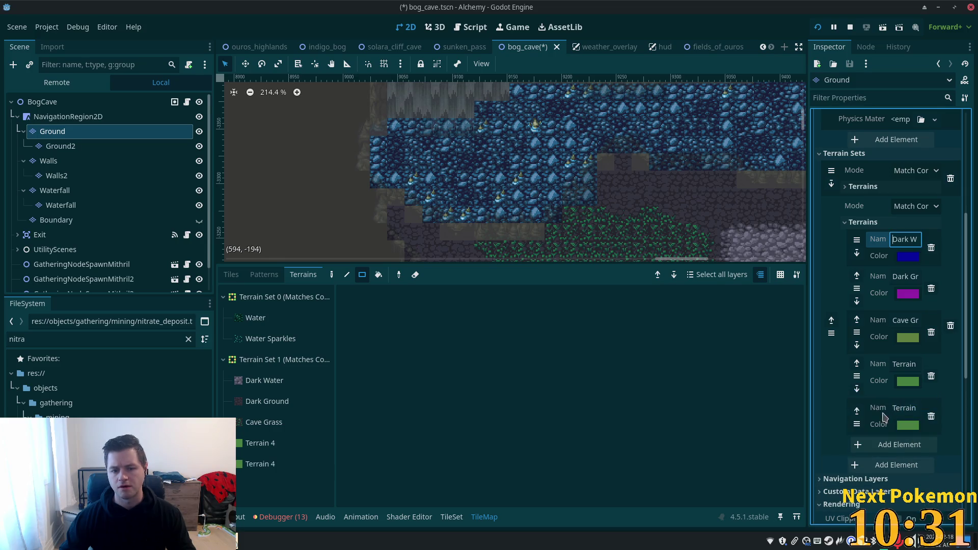
{"action": "double_click", "coordinate": [904, 407]}
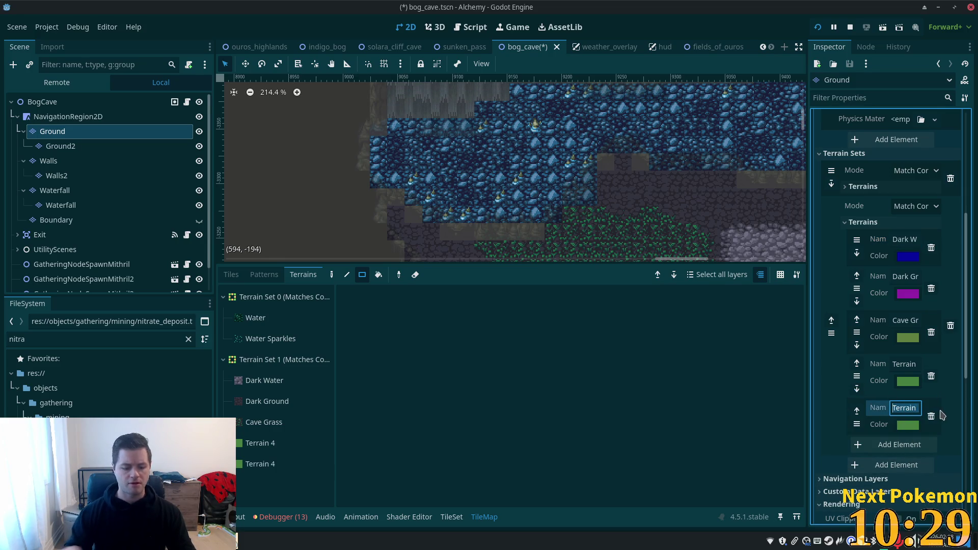
{"action": "type", "text": "Light WAter"}
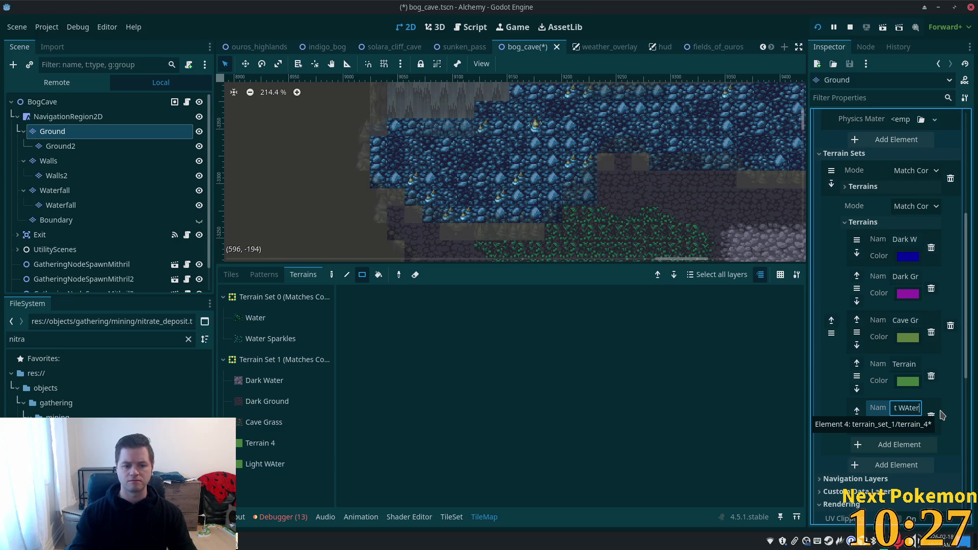
{"action": "key", "text": "BackSpace"}
{"action": "key", "text": "BackSpace"}
{"action": "type", "text": "r"}
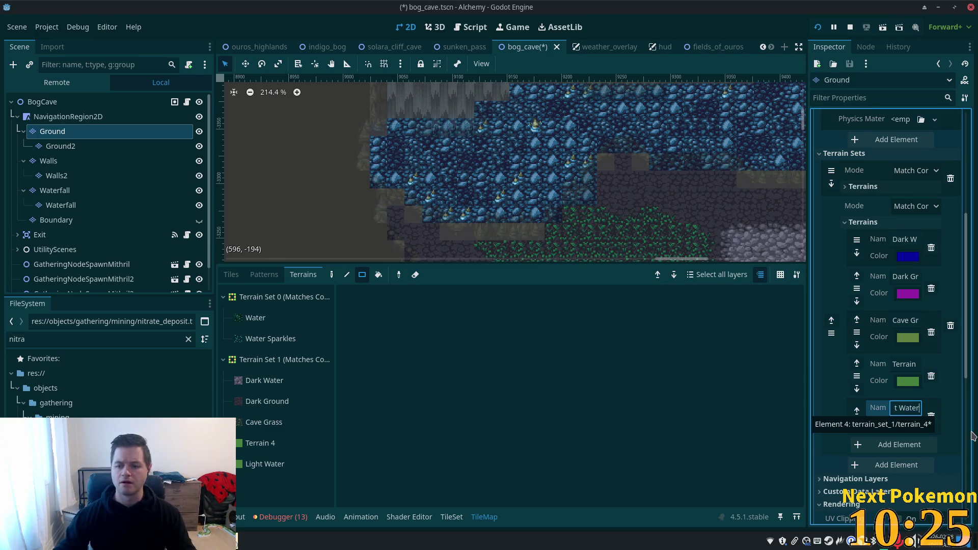
{"action": "left_click", "coordinate": [908, 424]}
{"action": "left_click", "coordinate": [890, 123]}
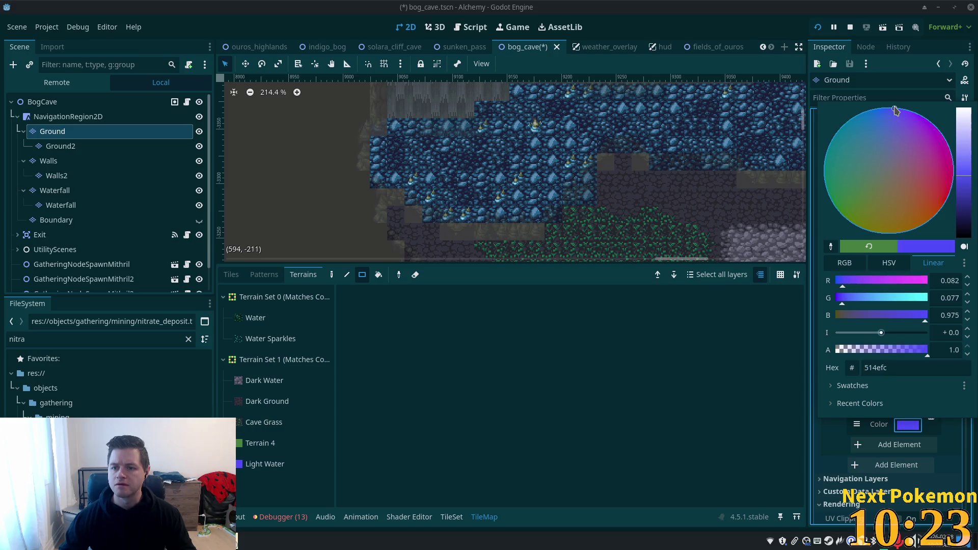
{"action": "left_click", "coordinate": [968, 167]}
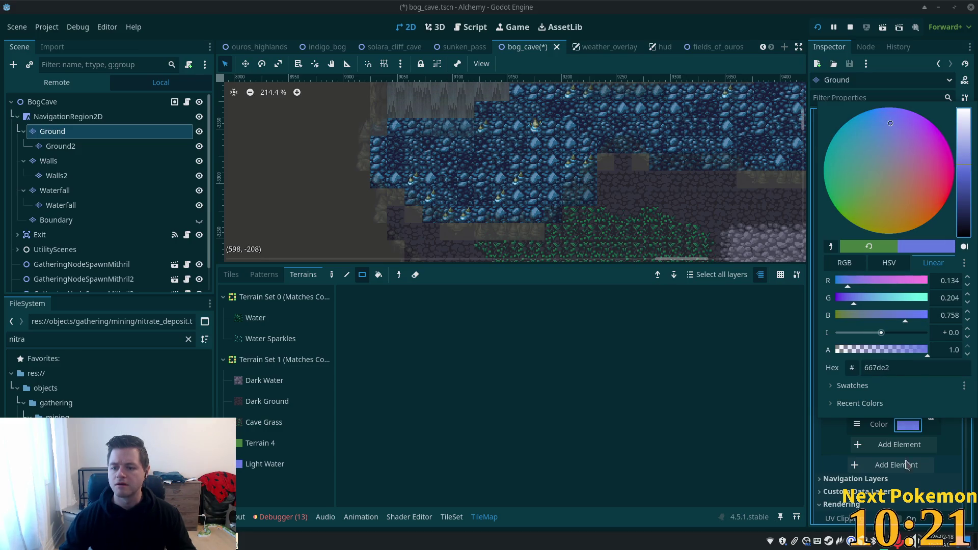
{"action": "left_click", "coordinate": [833, 451]}
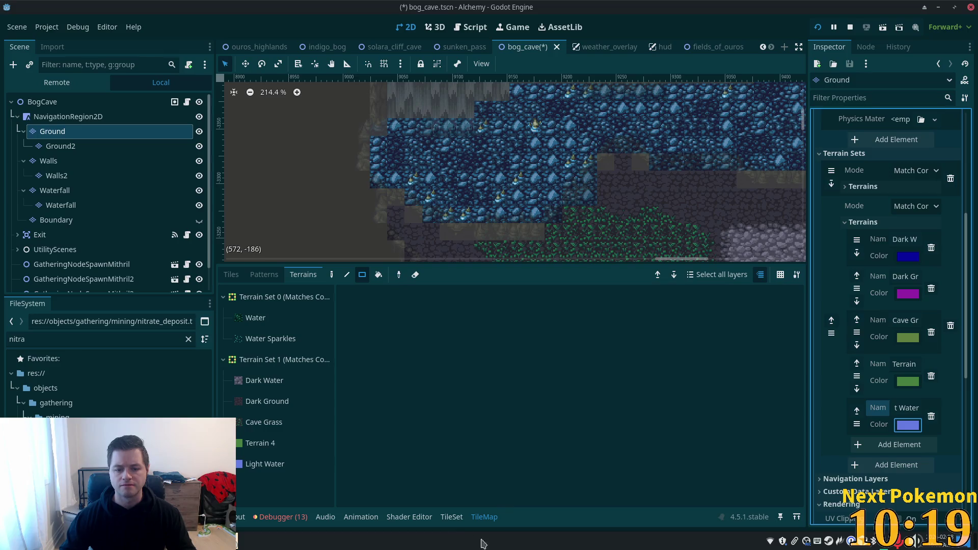
{"action": "key", "text": "ctrl+s"}
{"action": "left_click", "coordinate": [451, 517]}
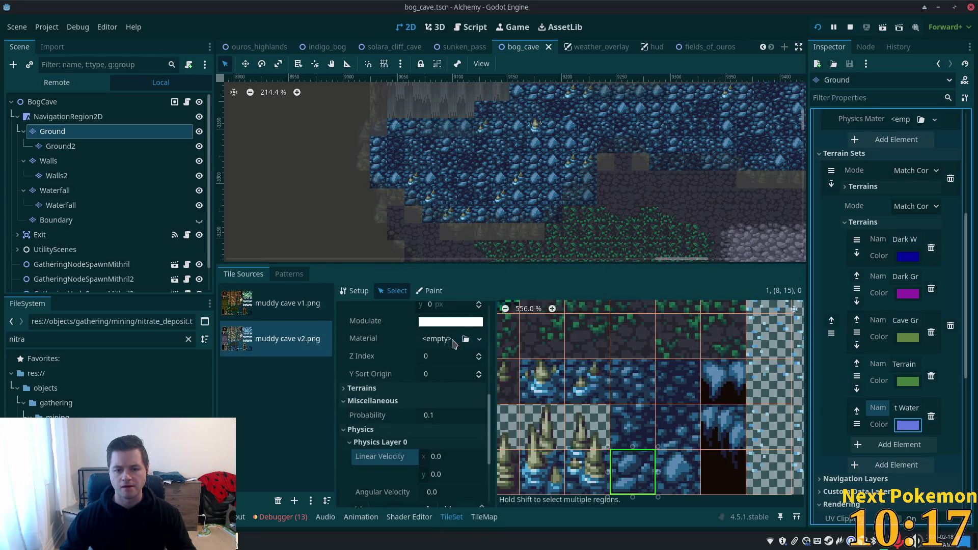
- Paint Light Water onto the water tiles' peering bits, including the two bottom-row tiles, and save
{"action": "scroll", "coordinate": [454, 375], "scroll_direction": "up", "scroll_amount": 3}
{"action": "left_click", "coordinate": [431, 290]}
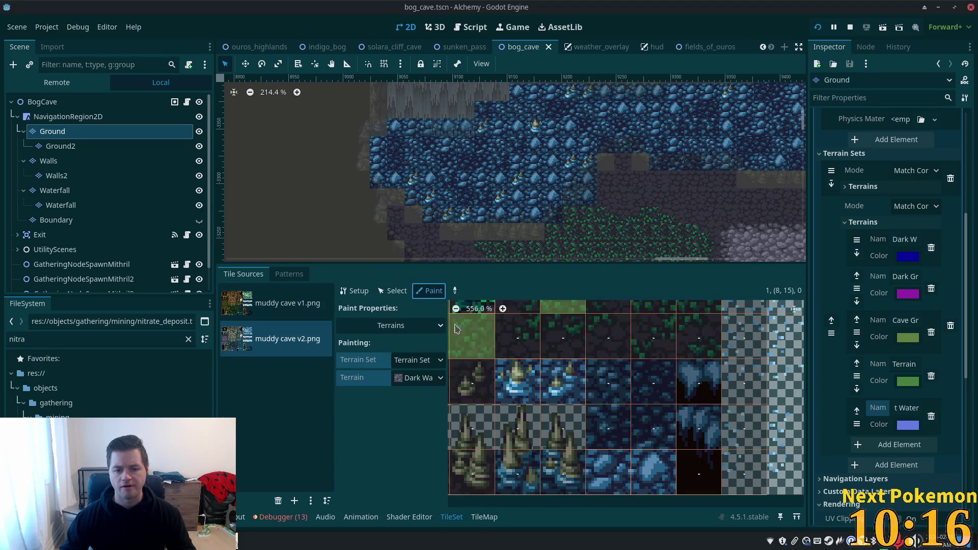
{"action": "left_click", "coordinate": [418, 378]}
{"action": "left_click", "coordinate": [435, 466]}
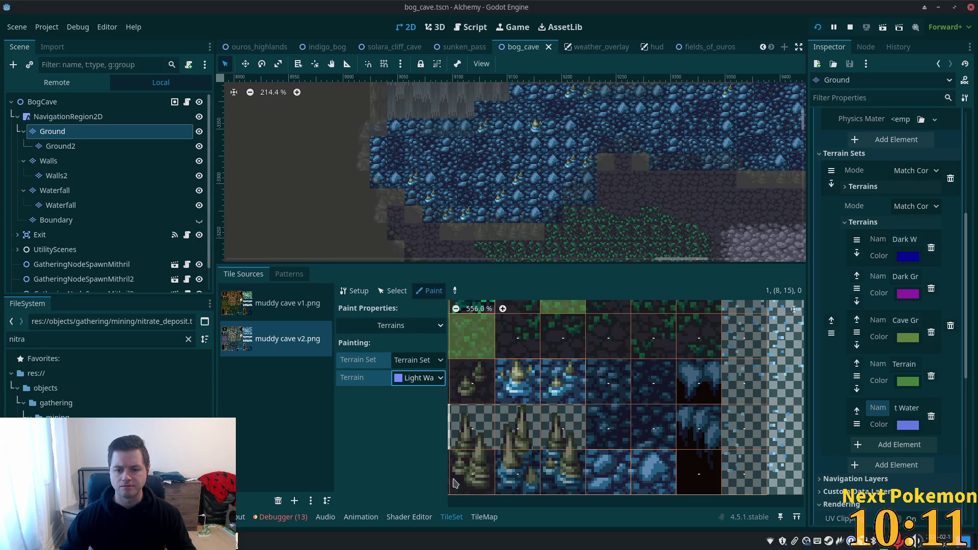
{"action": "left_click", "coordinate": [604, 386]}
{"action": "left_click", "coordinate": [609, 368]}
{"action": "left_click", "coordinate": [622, 393]}
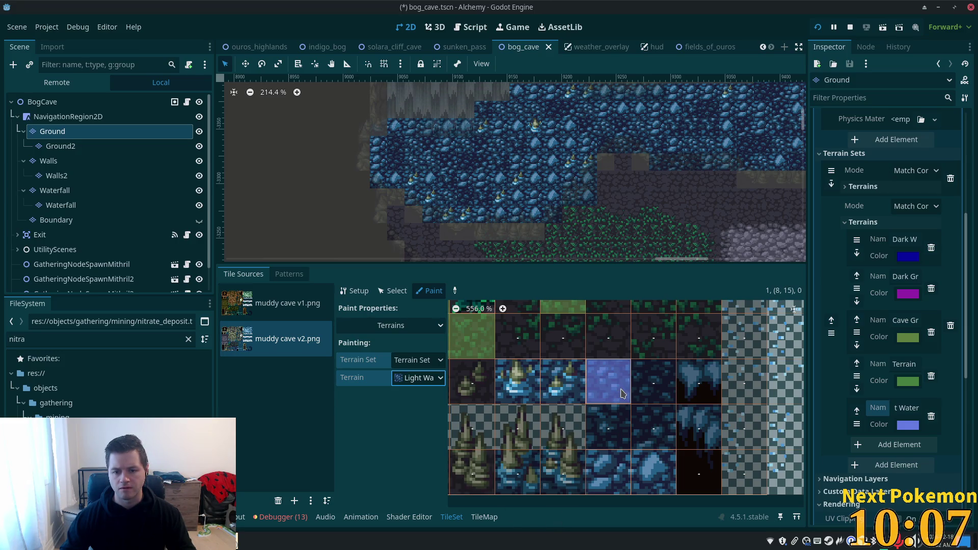
{"action": "mouse_move", "coordinate": [599, 379]}
{"action": "left_mouse_down"}
{"action": "mouse_move", "coordinate": [527, 371]}
{"action": "mouse_move", "coordinate": [512, 395]}
{"action": "mouse_move", "coordinate": [575, 397]}
{"action": "left_mouse_up"}
{"action": "mouse_move", "coordinate": [594, 461]}
{"action": "left_mouse_down"}
{"action": "mouse_move", "coordinate": [653, 468]}
{"action": "mouse_move", "coordinate": [650, 484]}
{"action": "mouse_move", "coordinate": [611, 482]}
{"action": "mouse_move", "coordinate": [658, 472]}
{"action": "left_mouse_up"}
{"action": "key", "text": "ctrl+s"}
{"action": "left_click", "coordinate": [484, 517]}
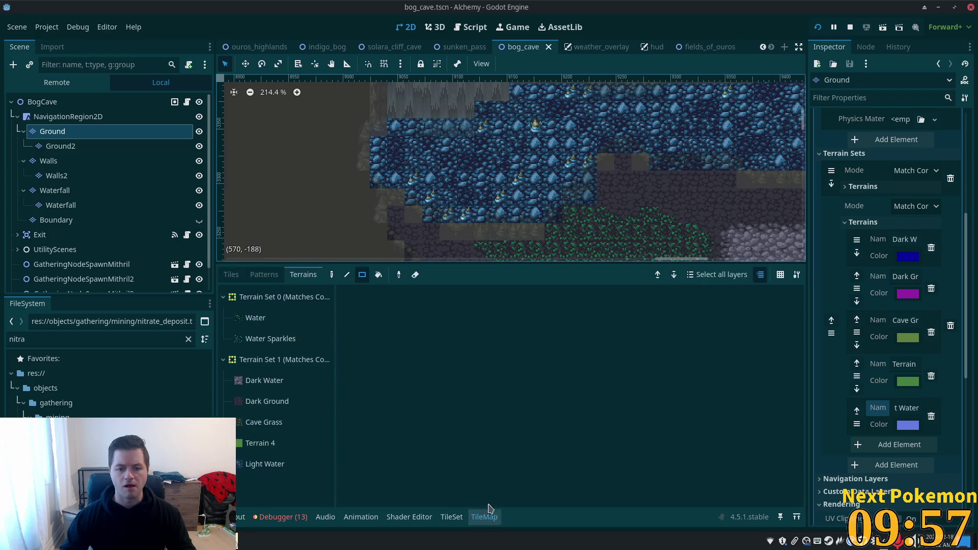
- Paint several Light Water strips and patches across the upper cave floor, plus one pool-edge tile
{"action": "left_click", "coordinate": [261, 465]}
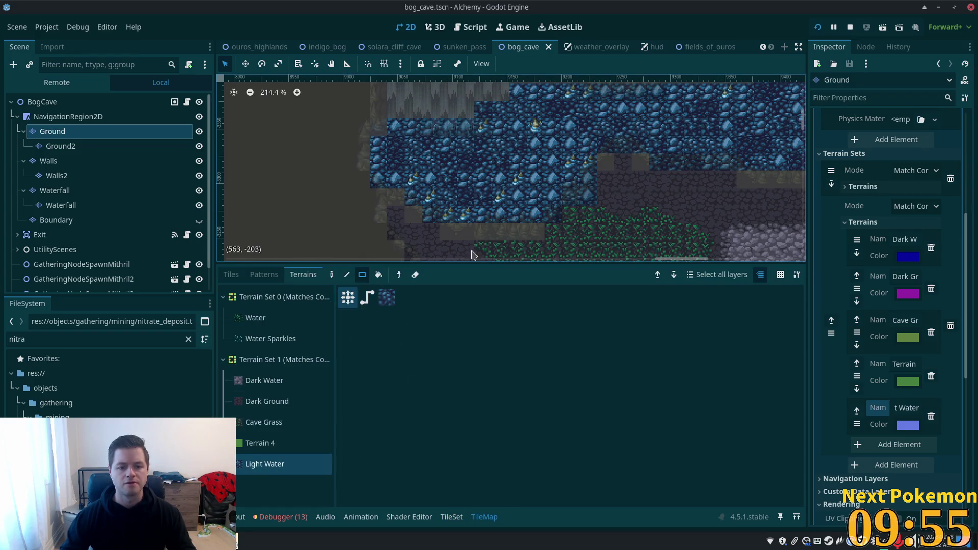
{"action": "left_click_drag", "start_coordinate": [441, 218], "coordinate": [525, 213]}
{"action": "left_click_drag", "start_coordinate": [378, 143], "coordinate": [383, 179]}
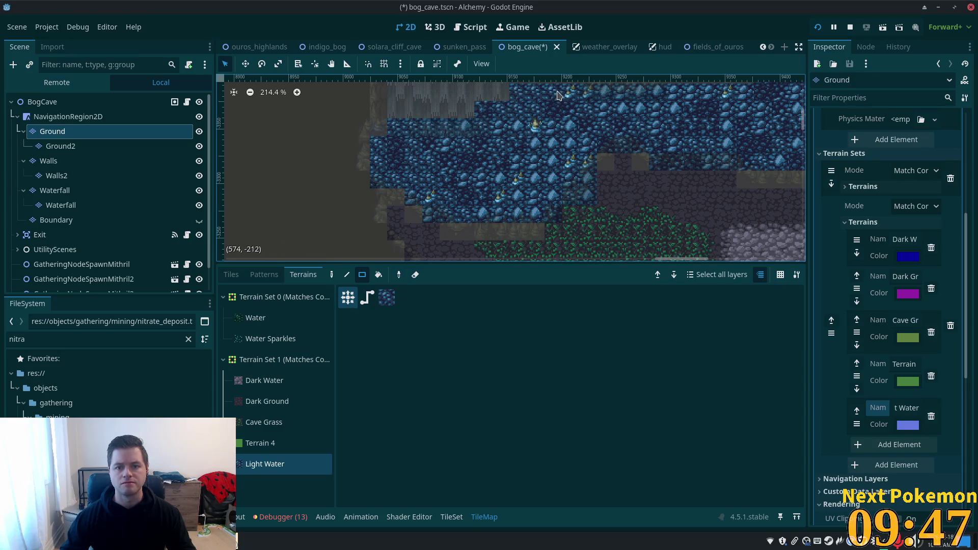
{"action": "left_click_drag", "start_coordinate": [633, 168], "coordinate": [525, 250]}
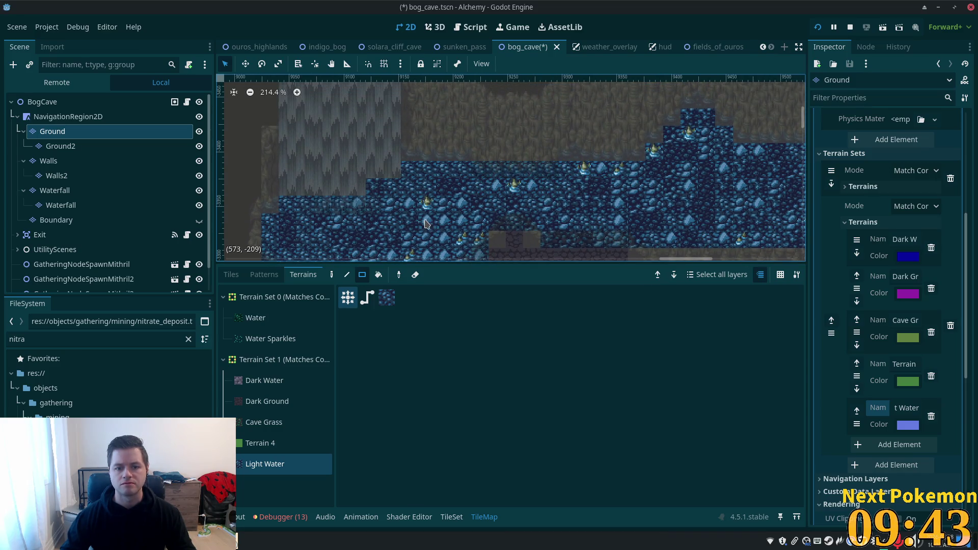
{"action": "scroll", "coordinate": [443, 229], "scroll_direction": "down", "scroll_amount": 2}
{"action": "left_click_drag", "start_coordinate": [468, 209], "coordinate": [431, 240]}
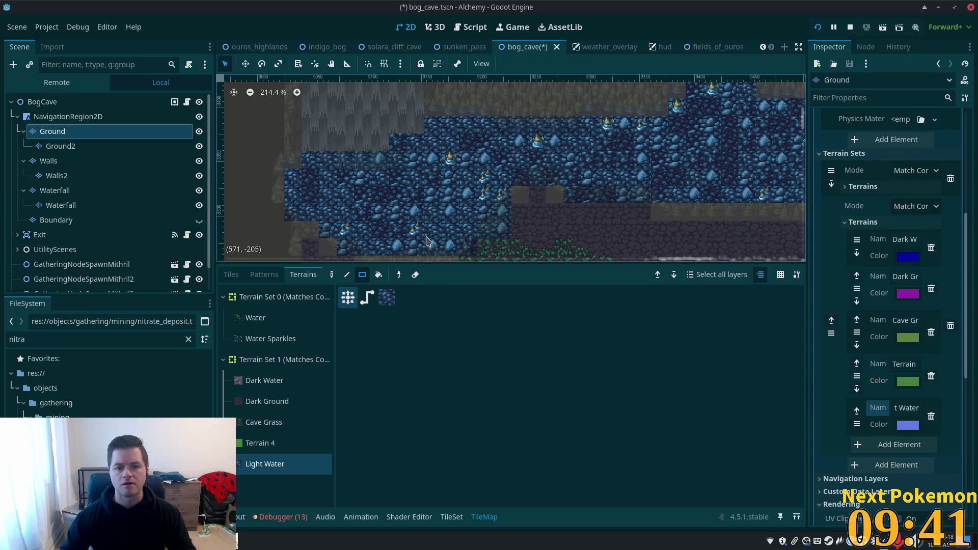
{"action": "mouse_move", "coordinate": [502, 177]}
{"action": "left_mouse_down"}
{"action": "mouse_move", "coordinate": [586, 180]}
{"action": "mouse_move", "coordinate": [632, 193]}
{"action": "left_mouse_up"}
{"action": "scroll", "coordinate": [590, 192], "scroll_direction": "right", "scroll_amount": 5}
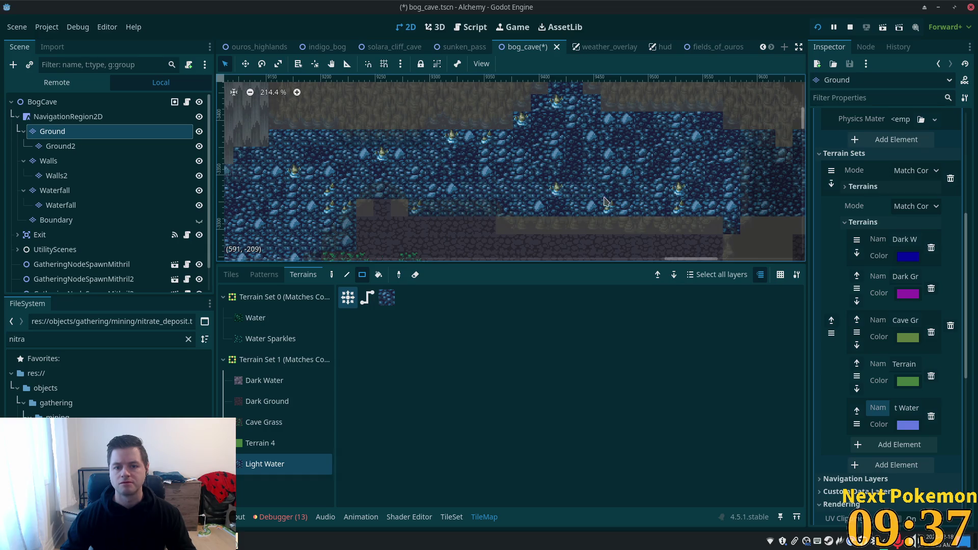
{"action": "left_click_drag", "start_coordinate": [495, 207], "coordinate": [580, 207]}
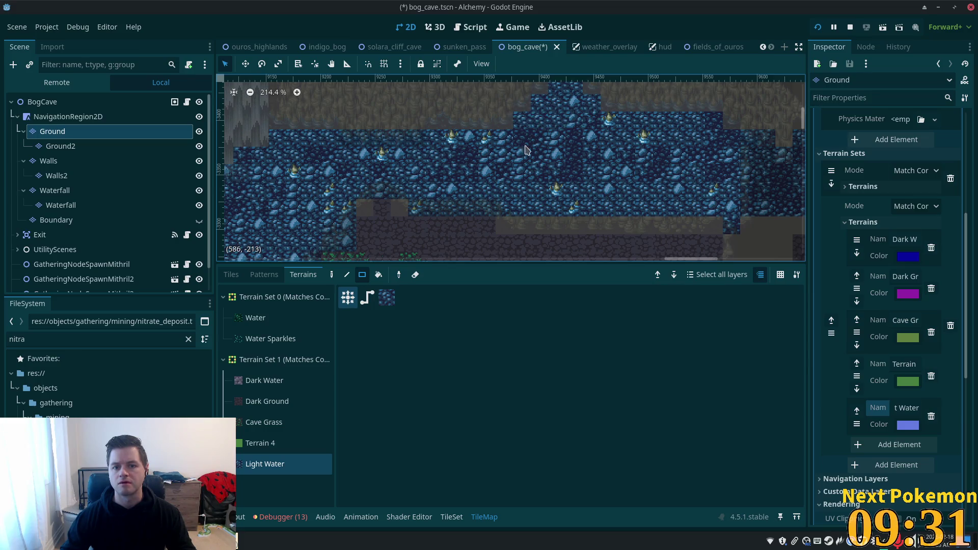
{"action": "left_click", "coordinate": [731, 137]}
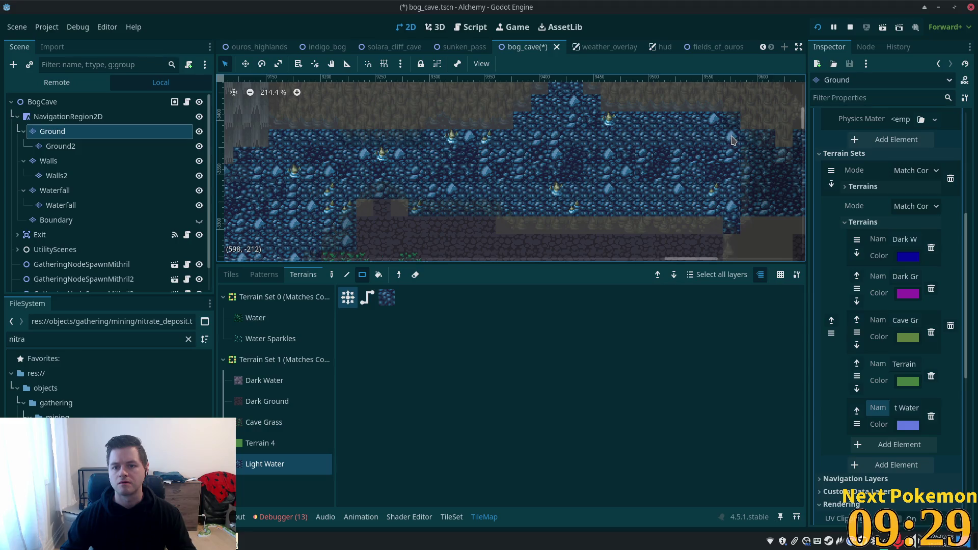
{"action": "mouse_move", "coordinate": [800, 176]}
{"action": "left_mouse_down"}
{"action": "mouse_move", "coordinate": [509, 177]}
{"action": "mouse_move", "coordinate": [506, 156]}
{"action": "left_mouse_up"}
{"action": "scroll", "coordinate": [506, 156], "scroll_direction": "down", "scroll_amount": 3}
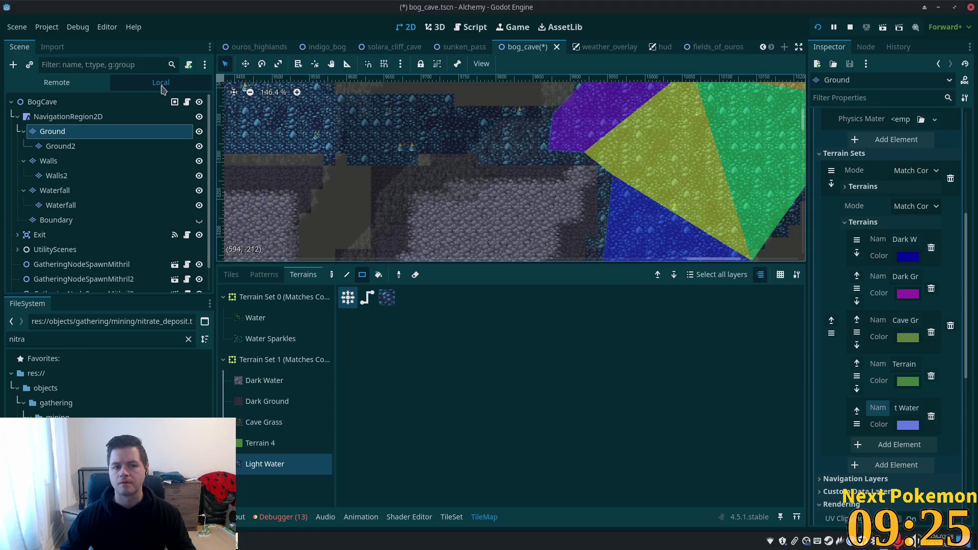
- Reselect the Ground layer and toggle off Area2DWater's visibility under UtilityScenes
{"action": "left_click", "coordinate": [116, 104]}
{"action": "scroll", "coordinate": [484, 229], "scroll_direction": "down", "scroll_amount": 2}
{"action": "mouse_move", "coordinate": [484, 230]}
{"action": "left_mouse_down"}
{"action": "mouse_move", "coordinate": [746, 256]}
{"action": "mouse_move", "coordinate": [504, 194]}
{"action": "left_mouse_up"}
{"action": "scroll", "coordinate": [504, 194], "scroll_direction": "up", "scroll_amount": 2}
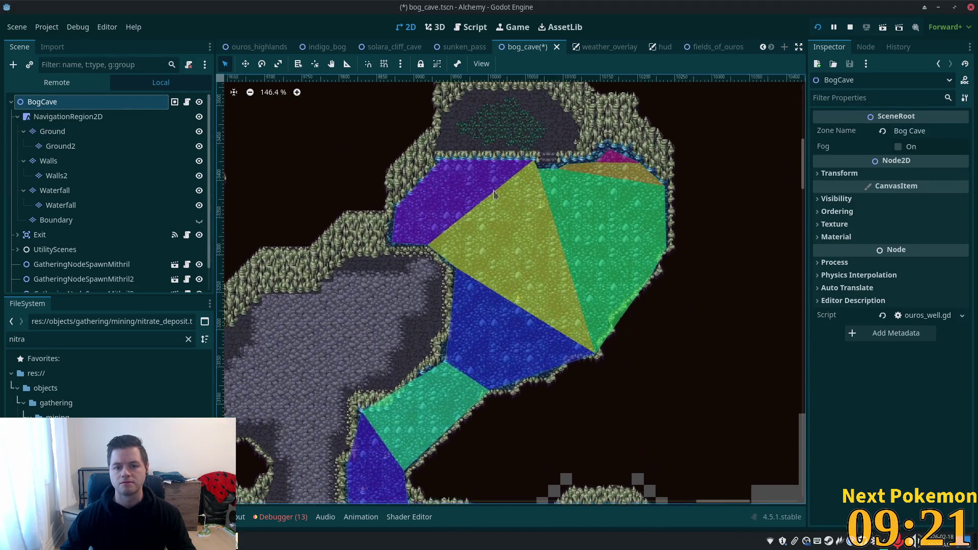
{"action": "left_click", "coordinate": [52, 131]}
{"action": "scroll", "coordinate": [559, 207], "scroll_direction": "down", "scroll_amount": 1}
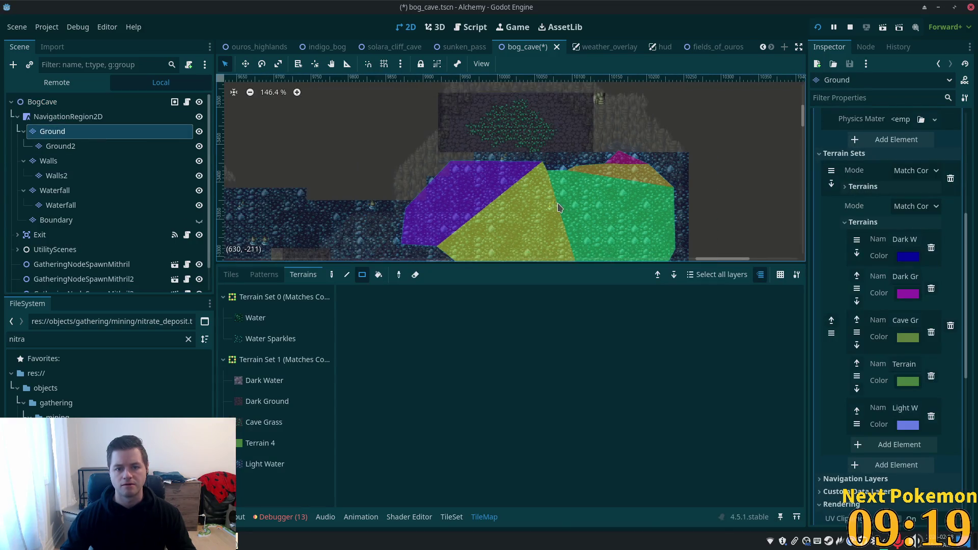
{"action": "left_click_drag", "start_coordinate": [563, 202], "coordinate": [488, 126]}
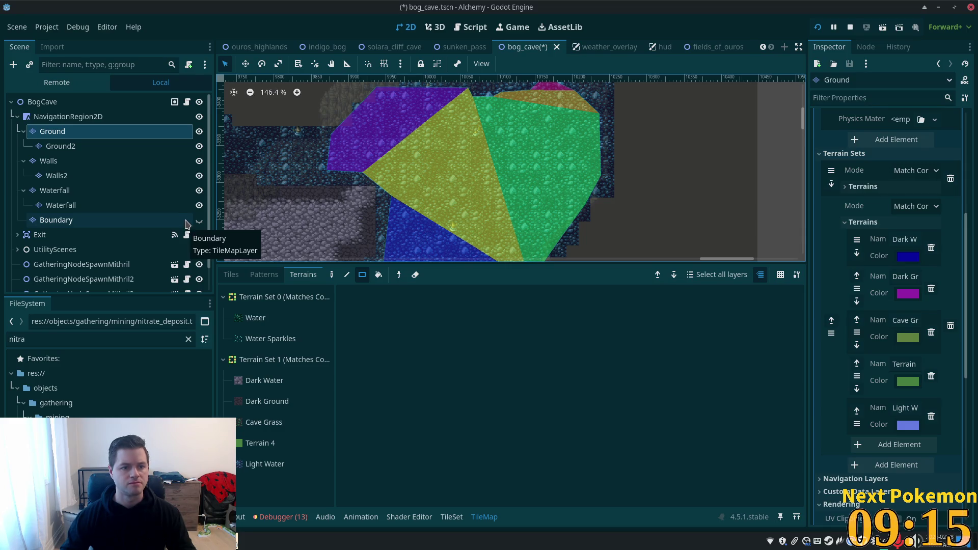
{"action": "scroll", "coordinate": [199, 239], "scroll_direction": "down", "scroll_amount": 1}
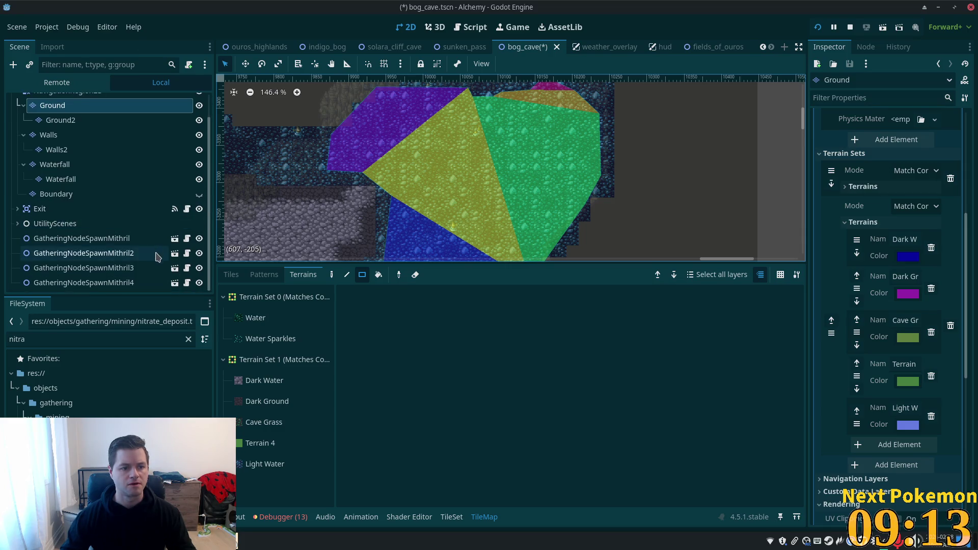
{"action": "left_click", "coordinate": [18, 224]}
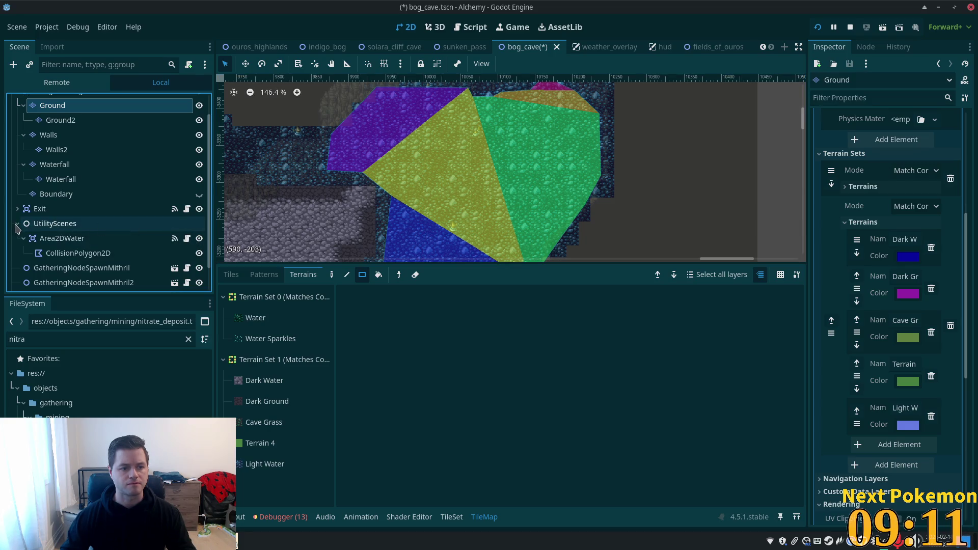
{"action": "left_click", "coordinate": [199, 239]}
{"action": "scroll", "coordinate": [557, 192], "scroll_direction": "down", "scroll_amount": 2}
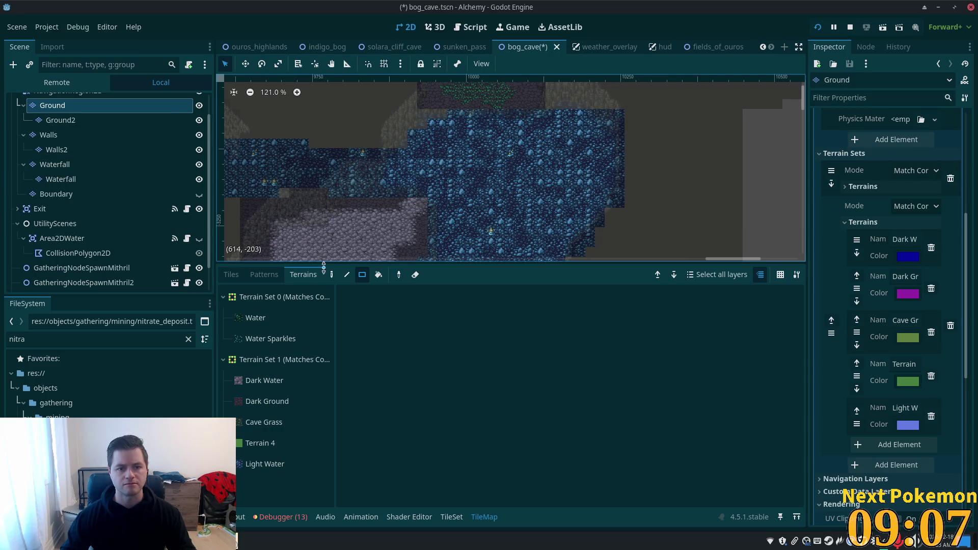
- Paint a wide Light Water band across the pool and fill its upper right and left gaps
{"action": "scroll", "coordinate": [509, 148], "scroll_direction": "up", "scroll_amount": 4}
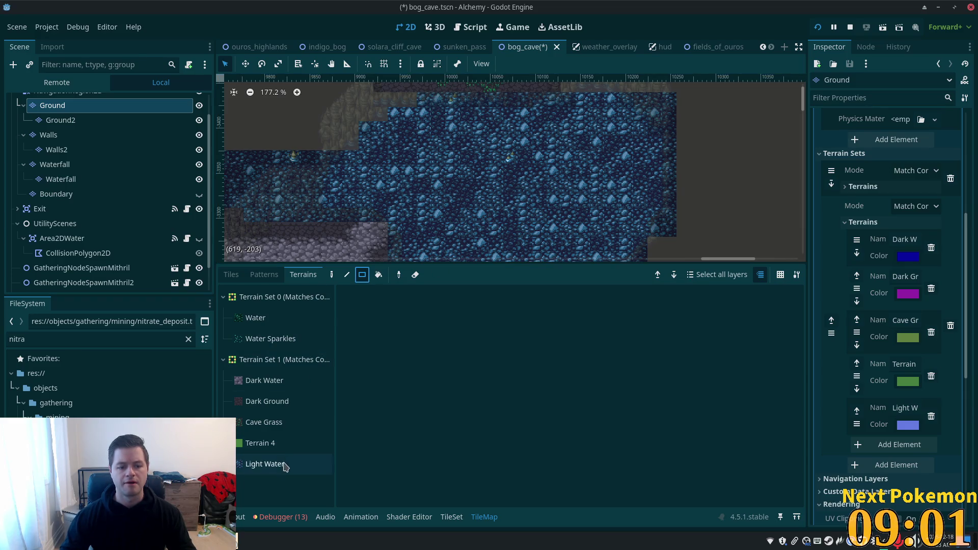
{"action": "left_click", "coordinate": [326, 463]}
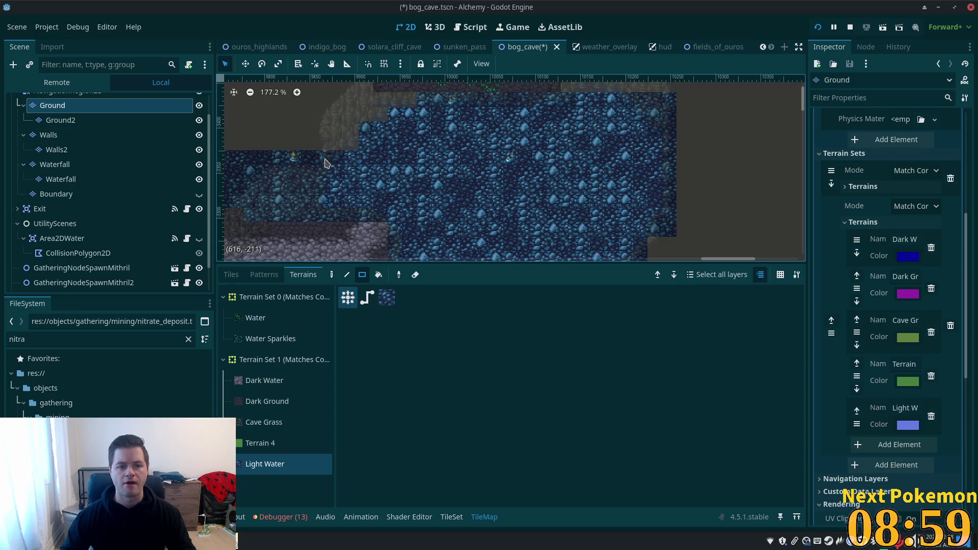
{"action": "mouse_move", "coordinate": [258, 160]}
{"action": "left_mouse_down"}
{"action": "mouse_move", "coordinate": [474, 203]}
{"action": "mouse_move", "coordinate": [483, 216]}
{"action": "mouse_move", "coordinate": [662, 204]}
{"action": "mouse_move", "coordinate": [671, 218]}
{"action": "mouse_move", "coordinate": [665, 203]}
{"action": "mouse_move", "coordinate": [667, 217]}
{"action": "left_mouse_up"}
{"action": "left_click_drag", "start_coordinate": [423, 99], "coordinate": [672, 176]}
{"action": "left_click_drag", "start_coordinate": [410, 115], "coordinate": [400, 135]}
{"action": "mouse_move", "coordinate": [380, 134]}
{"action": "left_mouse_down"}
{"action": "mouse_move", "coordinate": [364, 128]}
{"action": "mouse_move", "coordinate": [387, 160]}
{"action": "left_mouse_up"}
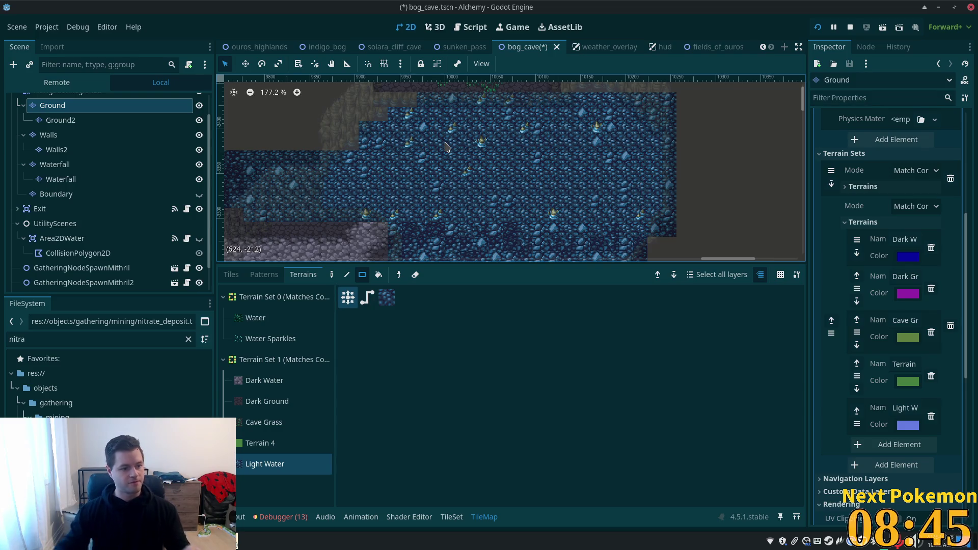
- Paint several Light Water blocks across the lower pool area
{"action": "scroll", "coordinate": [656, 153], "scroll_direction": "down", "scroll_amount": 2}
{"action": "left_click_drag", "start_coordinate": [657, 153], "coordinate": [647, 115]}
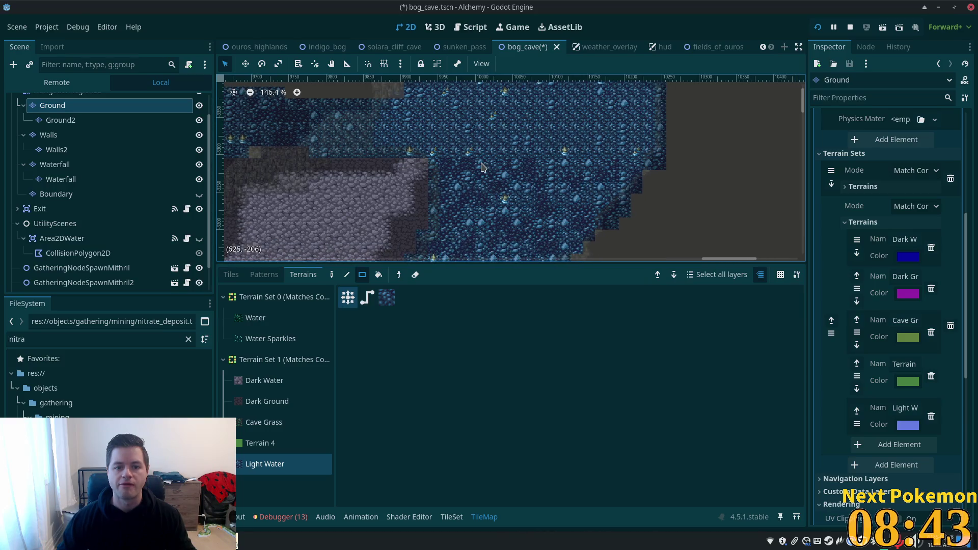
{"action": "mouse_move", "coordinate": [468, 202]}
{"action": "left_mouse_down"}
{"action": "mouse_move", "coordinate": [655, 230]}
{"action": "mouse_move", "coordinate": [629, 204]}
{"action": "mouse_move", "coordinate": [649, 171]}
{"action": "left_mouse_up"}
{"action": "left_click_drag", "start_coordinate": [569, 225], "coordinate": [442, 252]}
{"action": "left_click_drag", "start_coordinate": [556, 185], "coordinate": [632, 88]}
{"action": "mouse_move", "coordinate": [596, 148]}
{"action": "left_mouse_down"}
{"action": "mouse_move", "coordinate": [528, 170]}
{"action": "mouse_move", "coordinate": [492, 196]}
{"action": "left_mouse_up"}
{"action": "mouse_move", "coordinate": [573, 173]}
{"action": "left_mouse_down"}
{"action": "mouse_move", "coordinate": [508, 210]}
{"action": "mouse_move", "coordinate": [585, 171]}
{"action": "mouse_move", "coordinate": [535, 193]}
{"action": "mouse_move", "coordinate": [532, 174]}
{"action": "mouse_move", "coordinate": [563, 224]}
{"action": "mouse_move", "coordinate": [576, 227]}
{"action": "left_mouse_up"}
{"action": "mouse_move", "coordinate": [504, 251]}
{"action": "left_mouse_down"}
{"action": "mouse_move", "coordinate": [548, 196]}
{"action": "mouse_move", "coordinate": [573, 225]}
{"action": "mouse_move", "coordinate": [572, 160]}
{"action": "mouse_move", "coordinate": [560, 186]}
{"action": "mouse_move", "coordinate": [585, 196]}
{"action": "mouse_move", "coordinate": [602, 181]}
{"action": "mouse_move", "coordinate": [565, 218]}
{"action": "left_mouse_up"}
- Paint Light Water down the narrow channel and along its bottom
{"action": "scroll", "coordinate": [596, 153], "scroll_direction": "down", "scroll_amount": 3}
{"action": "left_click_drag", "start_coordinate": [553, 145], "coordinate": [591, 230]}
{"action": "left_click_drag", "start_coordinate": [600, 197], "coordinate": [600, 198]}
{"action": "mouse_move", "coordinate": [637, 141]}
{"action": "left_mouse_down"}
{"action": "mouse_move", "coordinate": [595, 185]}
{"action": "mouse_move", "coordinate": [580, 229]}
{"action": "left_mouse_up"}
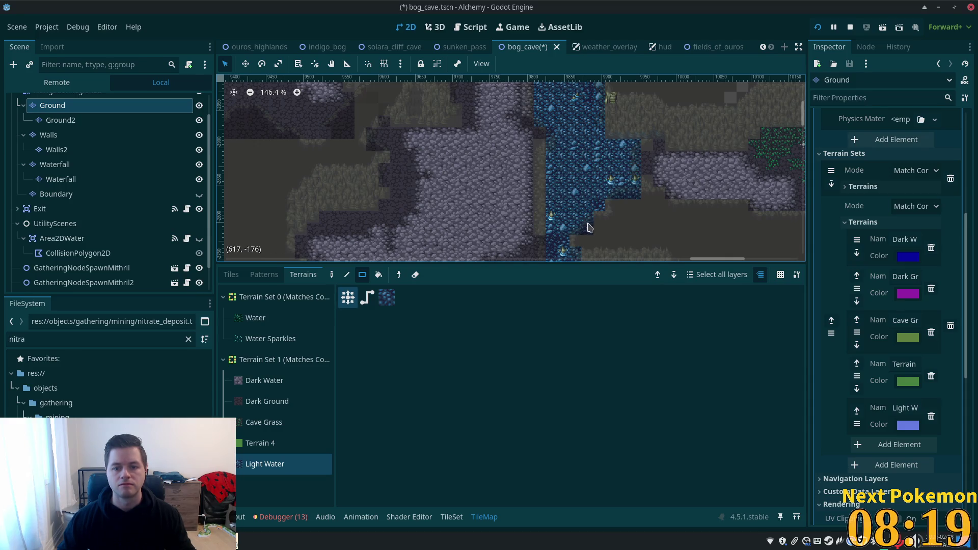
{"action": "scroll", "coordinate": [564, 226], "scroll_direction": "down", "scroll_amount": 5}
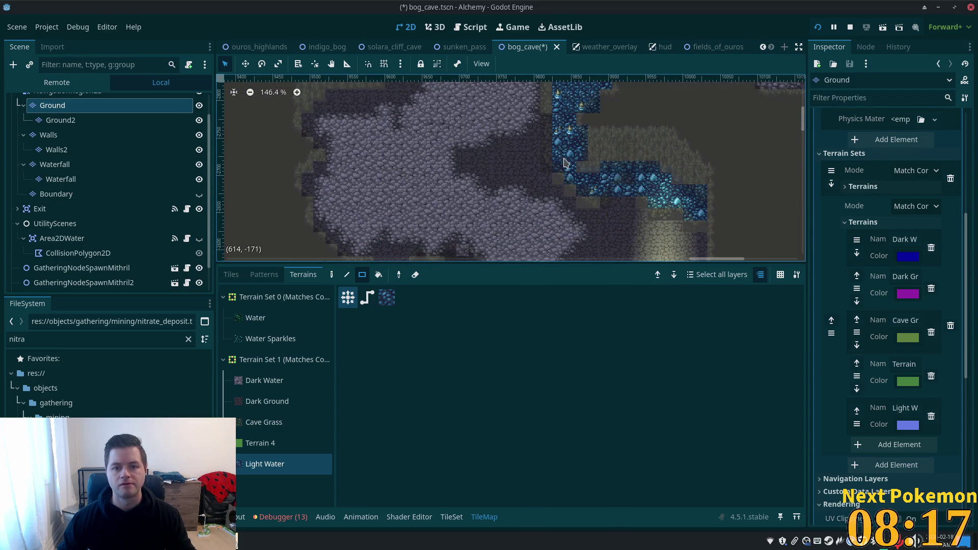
{"action": "mouse_move", "coordinate": [573, 146]}
{"action": "left_mouse_down"}
{"action": "mouse_move", "coordinate": [578, 185]}
{"action": "mouse_move", "coordinate": [611, 164]}
{"action": "mouse_move", "coordinate": [663, 203]}
{"action": "left_mouse_up"}
{"action": "left_click_drag", "start_coordinate": [654, 203], "coordinate": [689, 208]}
{"action": "scroll", "coordinate": [665, 165], "scroll_direction": "down", "scroll_amount": 3}
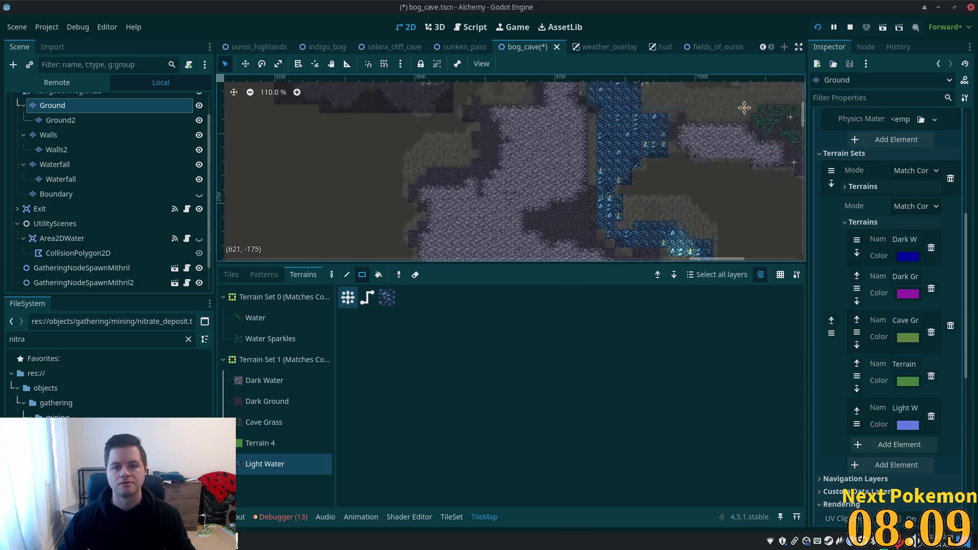
{"action": "scroll", "coordinate": [609, 186], "scroll_direction": "up", "scroll_amount": 5}
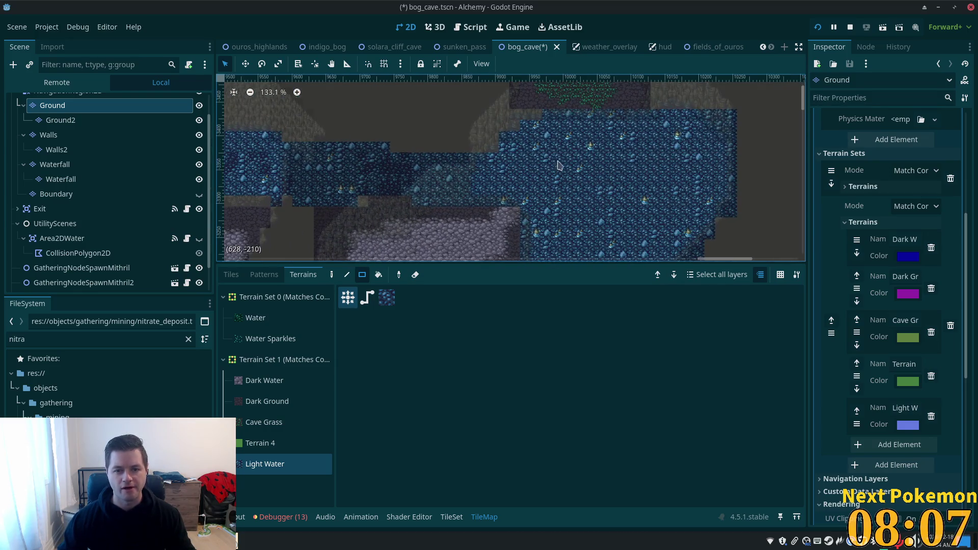
{"action": "left_click_drag", "start_coordinate": [315, 175], "coordinate": [536, 257]}
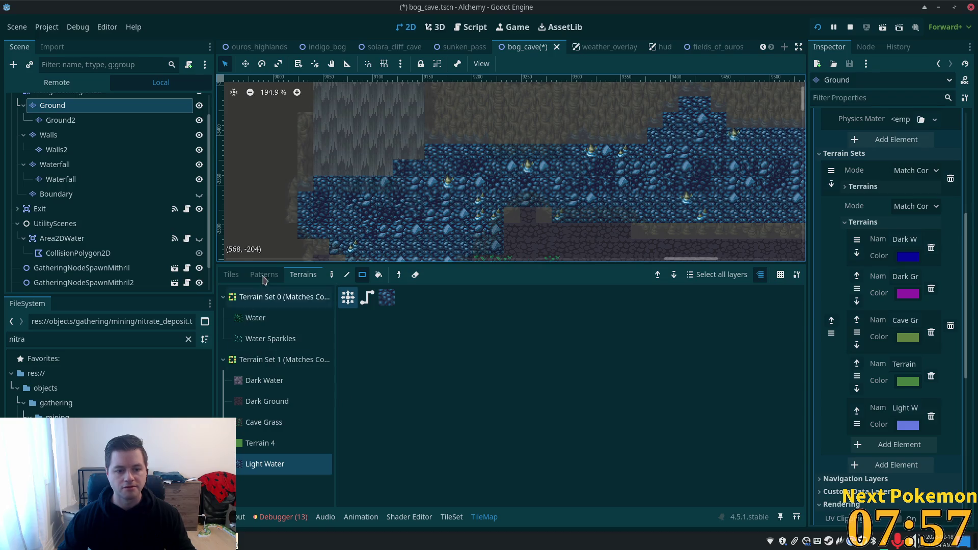
- Paint a dark-water tile from the muddy cave v2 atlas over the grey cave edges
{"action": "left_click", "coordinate": [230, 274]}
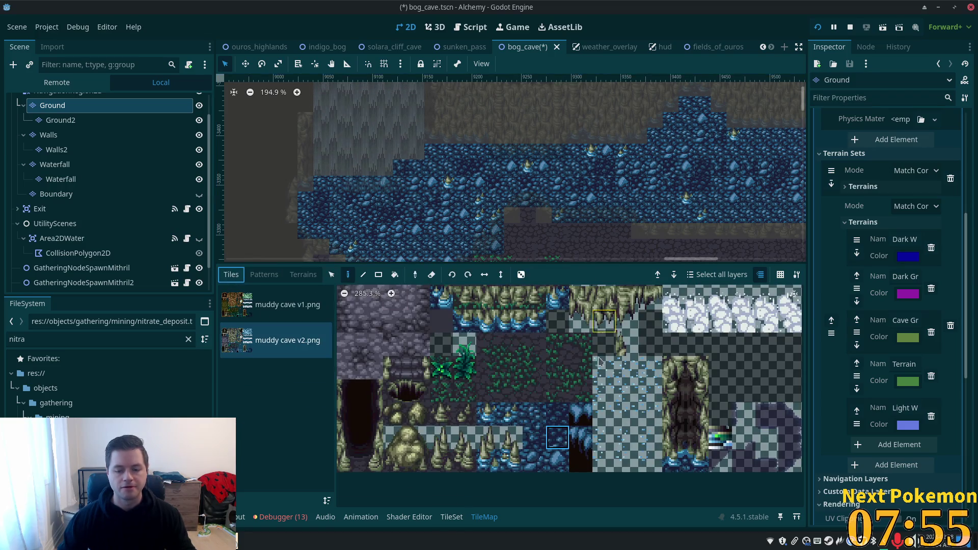
{"action": "left_click", "coordinate": [542, 418]}
{"action": "scroll", "coordinate": [543, 419], "scroll_direction": "up", "scroll_amount": 3}
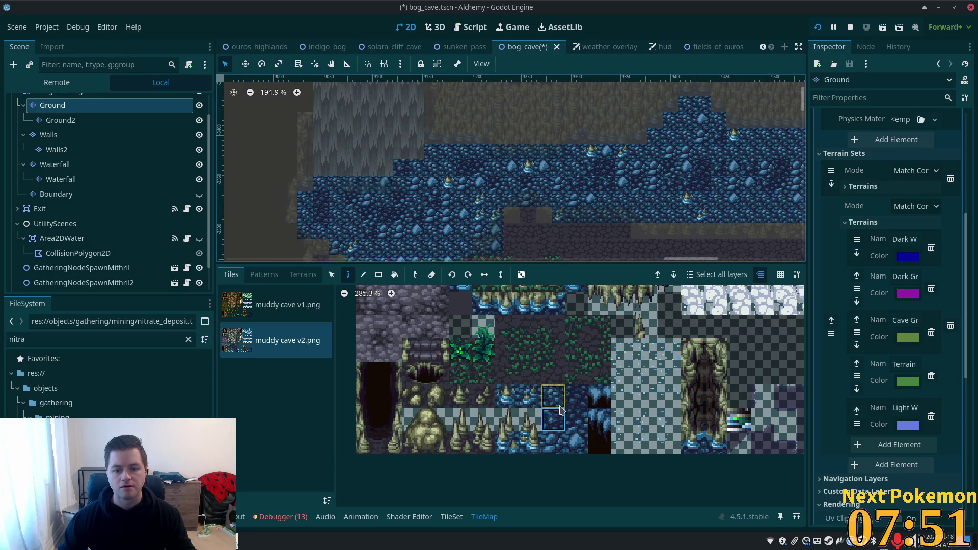
{"action": "left_click", "coordinate": [578, 397]}
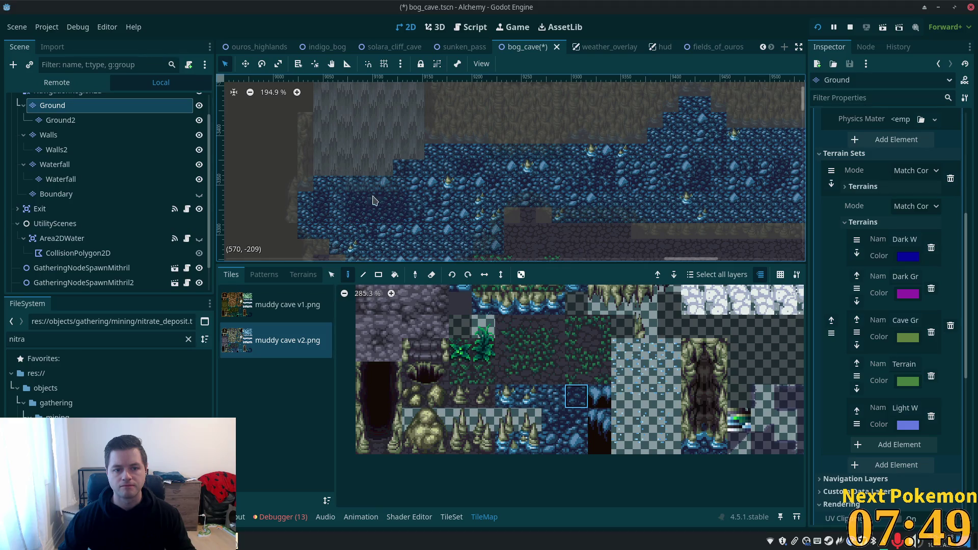
{"action": "mouse_move", "coordinate": [330, 213]}
{"action": "left_mouse_down"}
{"action": "mouse_move", "coordinate": [403, 179]}
{"action": "mouse_move", "coordinate": [379, 174]}
{"action": "mouse_move", "coordinate": [332, 189]}
{"action": "left_mouse_up"}
{"action": "mouse_move", "coordinate": [440, 173]}
{"action": "left_mouse_down"}
{"action": "mouse_move", "coordinate": [418, 201]}
{"action": "mouse_move", "coordinate": [469, 179]}
{"action": "mouse_move", "coordinate": [565, 168]}
{"action": "mouse_move", "coordinate": [570, 183]}
{"action": "mouse_move", "coordinate": [461, 185]}
{"action": "mouse_move", "coordinate": [448, 175]}
{"action": "mouse_move", "coordinate": [698, 184]}
{"action": "mouse_move", "coordinate": [736, 170]}
{"action": "mouse_move", "coordinate": [774, 191]}
{"action": "left_mouse_up"}
{"action": "scroll", "coordinate": [616, 185], "scroll_direction": "right", "scroll_amount": 5}
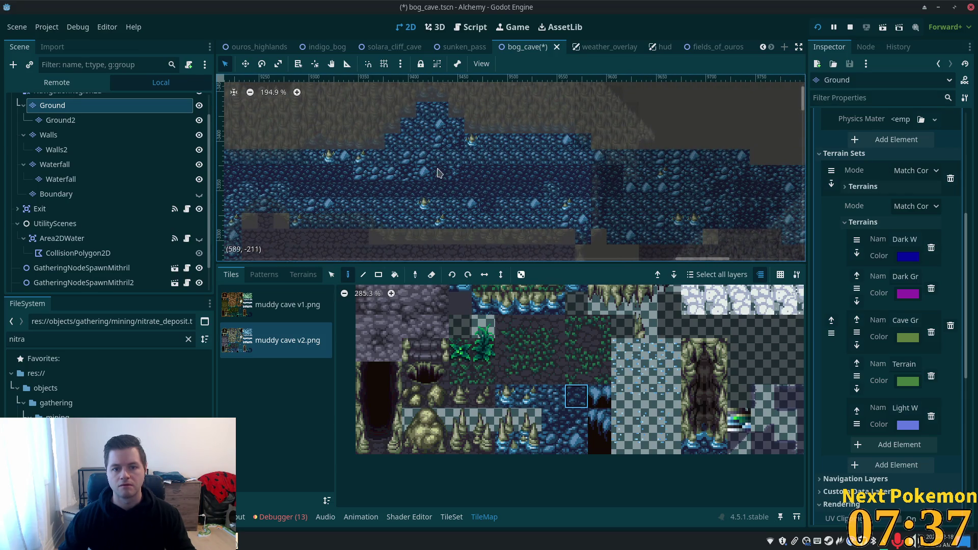
{"action": "scroll", "coordinate": [465, 189], "scroll_direction": "left", "scroll_amount": 2}
- Compare other dark-water atlas tiles, then leave tile painting by selecting the BogCave root node
{"action": "left_click", "coordinate": [554, 396]}
{"action": "left_click", "coordinate": [554, 426]}
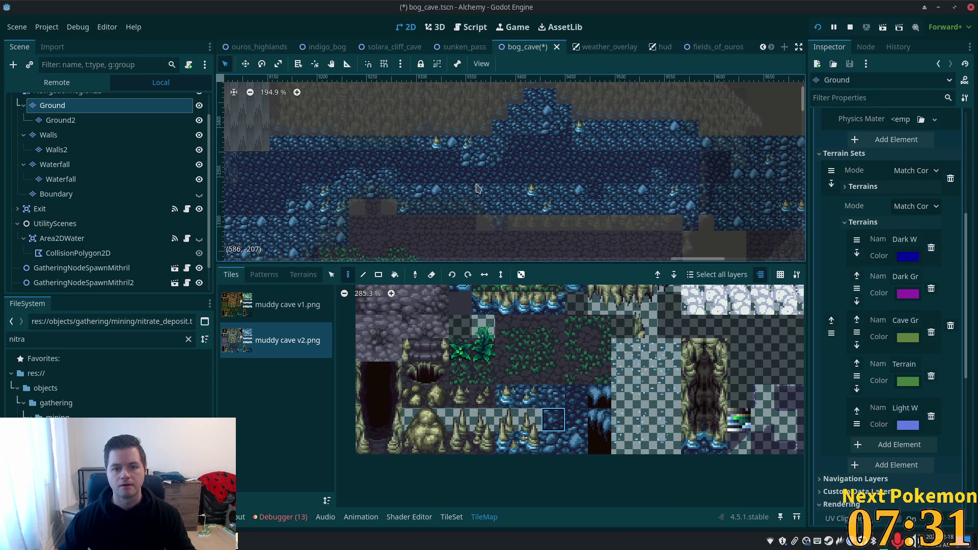
{"action": "left_click", "coordinate": [576, 427]}
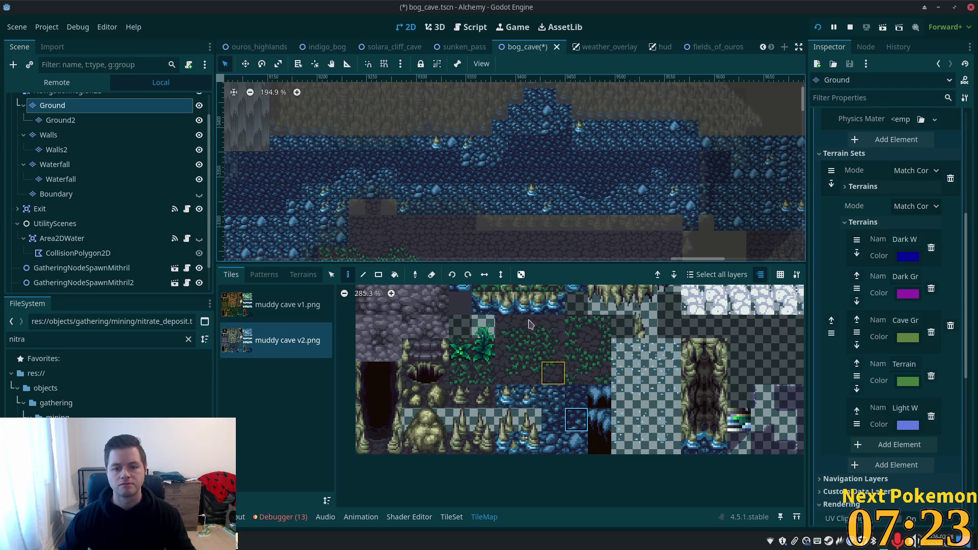
{"action": "left_click", "coordinate": [512, 153], "text": "ctrl"}
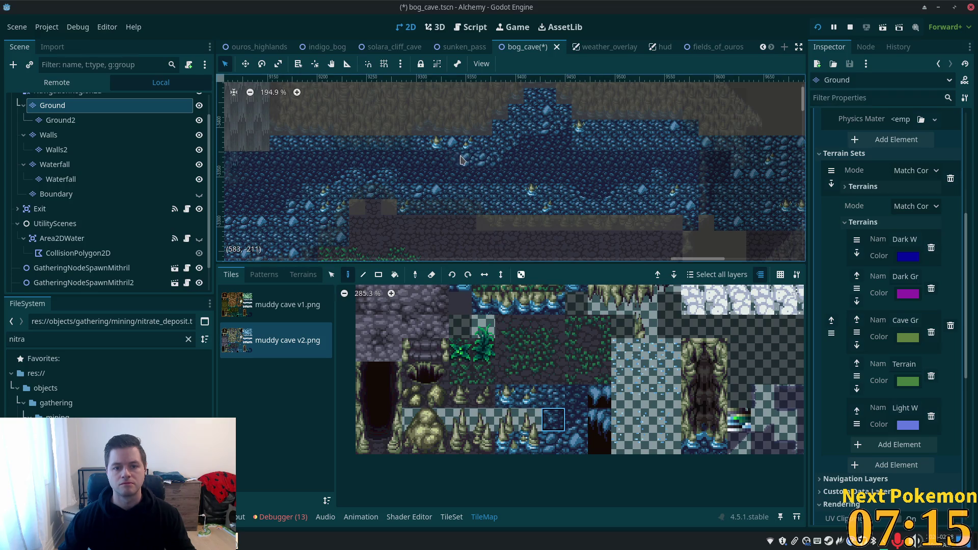
{"action": "left_click_drag", "start_coordinate": [453, 168], "coordinate": [647, 186]}
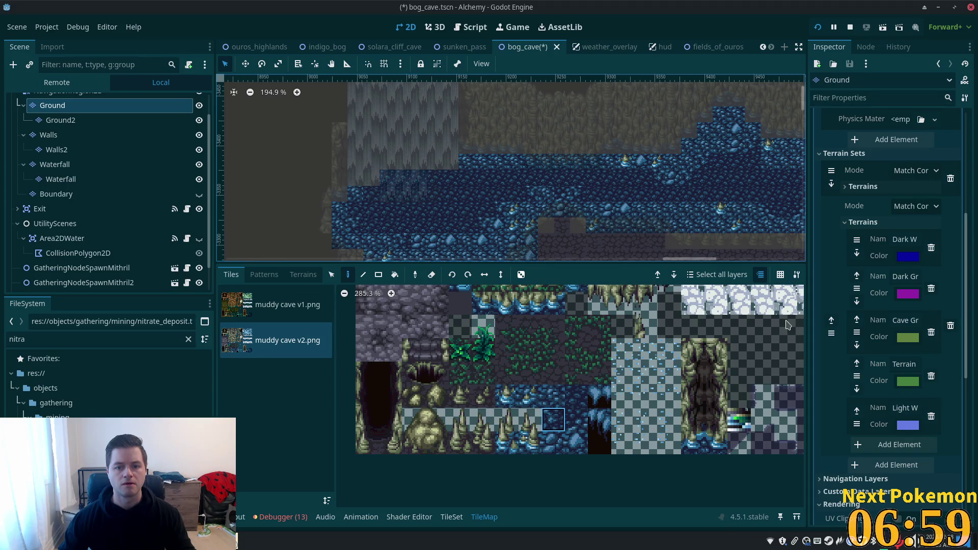
{"action": "scroll", "coordinate": [67, 113], "scroll_direction": "up", "scroll_amount": 1}
{"action": "left_click", "coordinate": [66, 116]}
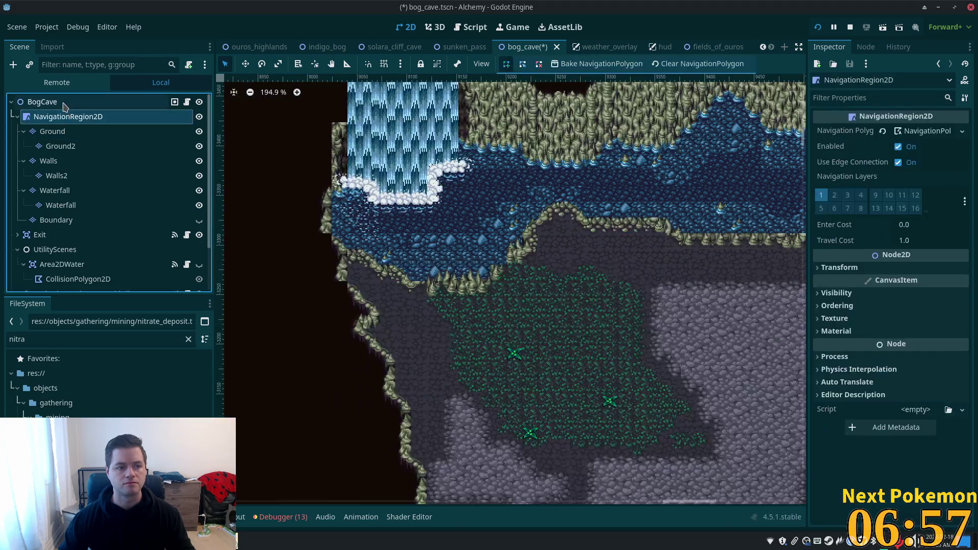
{"action": "left_click", "coordinate": [68, 102]}
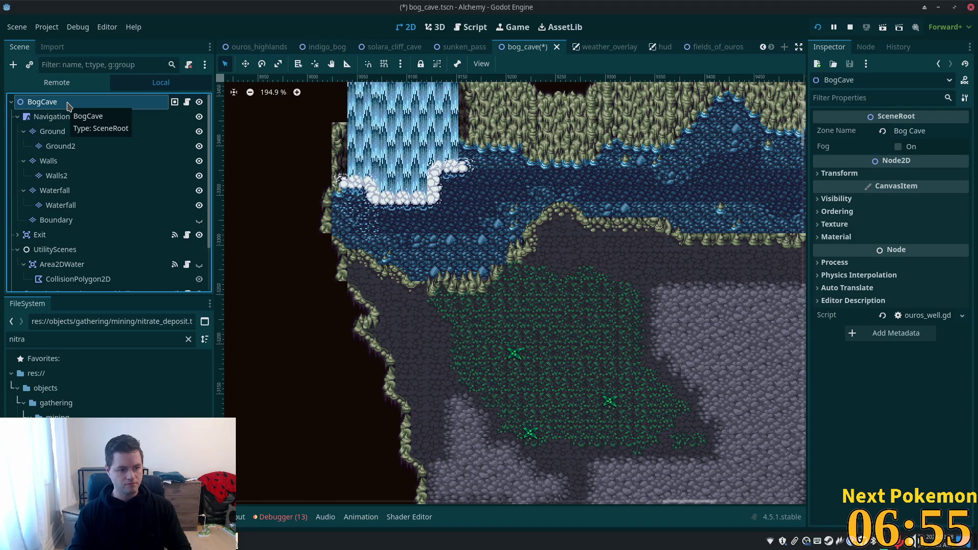
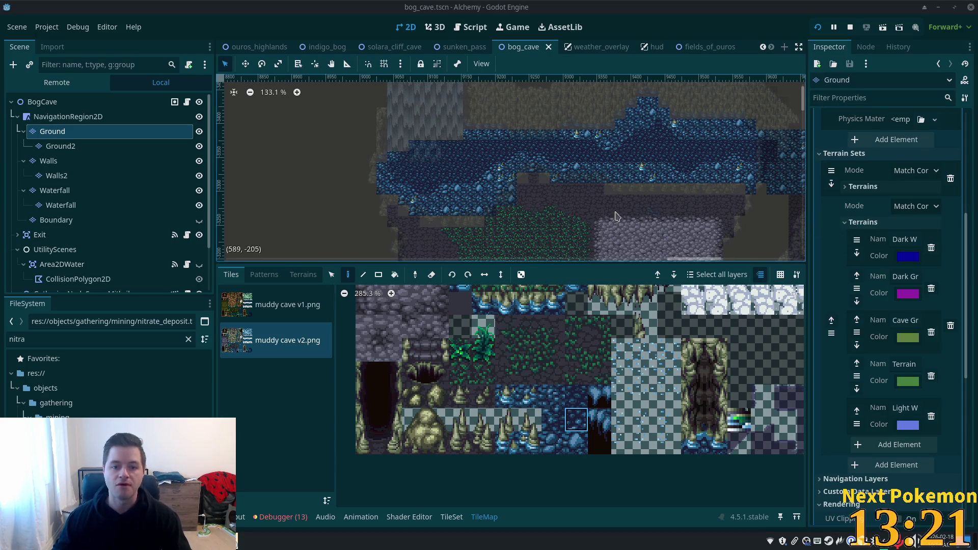
- Paint one blue rock water tile onto the bog cave pool on the Ground layer
{"action": "scroll", "coordinate": [596, 200], "scroll_direction": "down", "scroll_amount": 2}
{"action": "scroll", "coordinate": [317, 182], "scroll_direction": "right", "scroll_amount": 5}
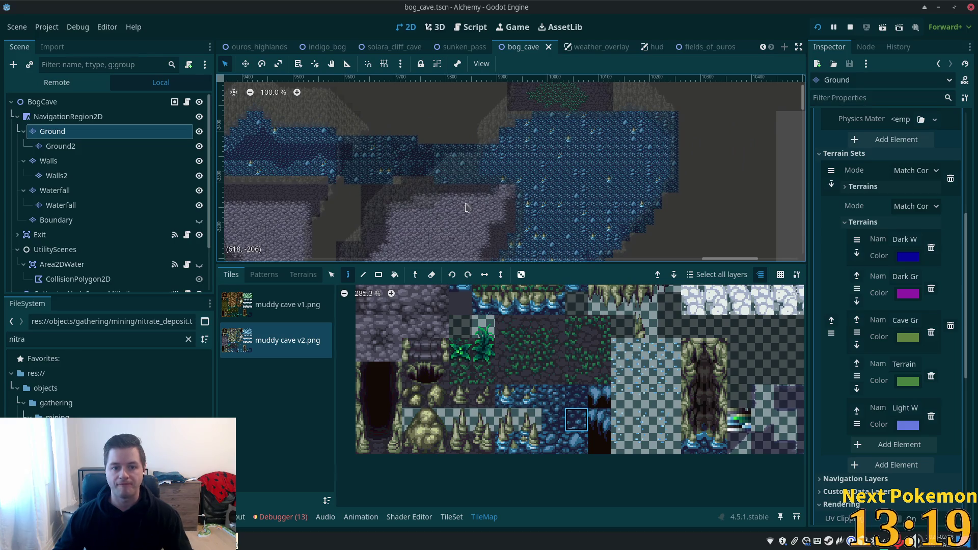
{"action": "scroll", "coordinate": [472, 212], "scroll_direction": "up", "scroll_amount": 1}
{"action": "scroll", "coordinate": [471, 211], "scroll_direction": "right", "scroll_amount": 1}
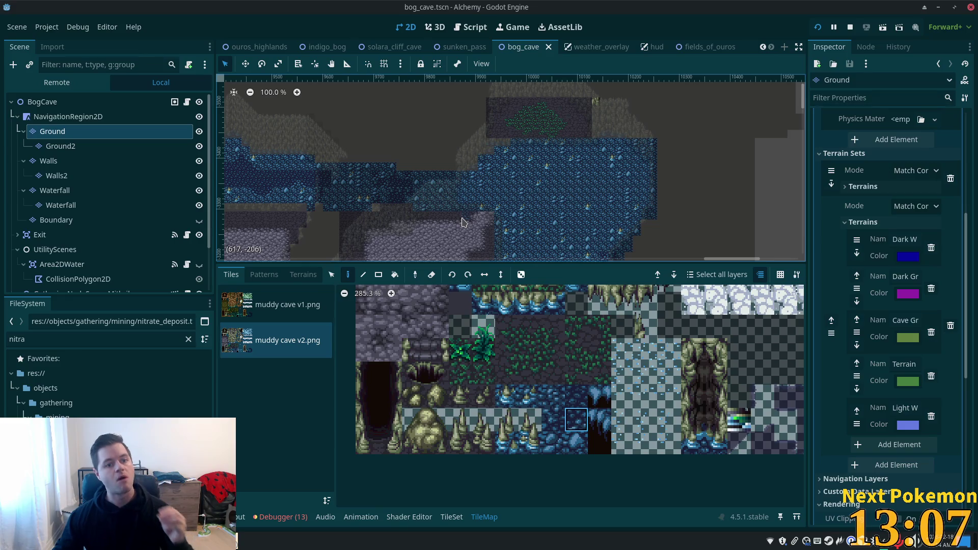
{"action": "mouse_move", "coordinate": [299, 228]}
{"action": "left_mouse_down"}
{"action": "mouse_move", "coordinate": [408, 220]}
{"action": "mouse_move", "coordinate": [493, 240]}
{"action": "left_mouse_up"}
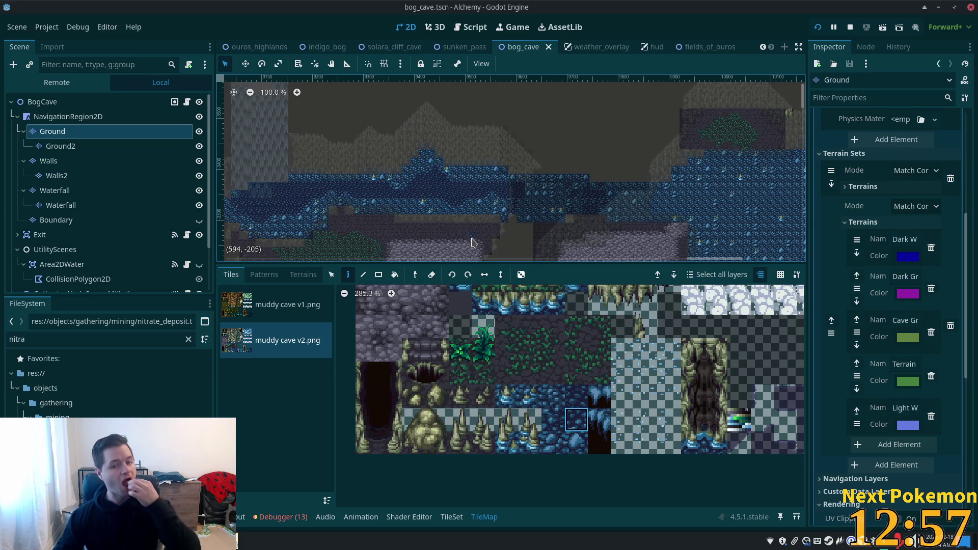
{"action": "scroll", "coordinate": [705, 223], "scroll_direction": "up", "scroll_amount": 3}
{"action": "scroll", "coordinate": [704, 222], "scroll_direction": "up", "scroll_amount": 3}
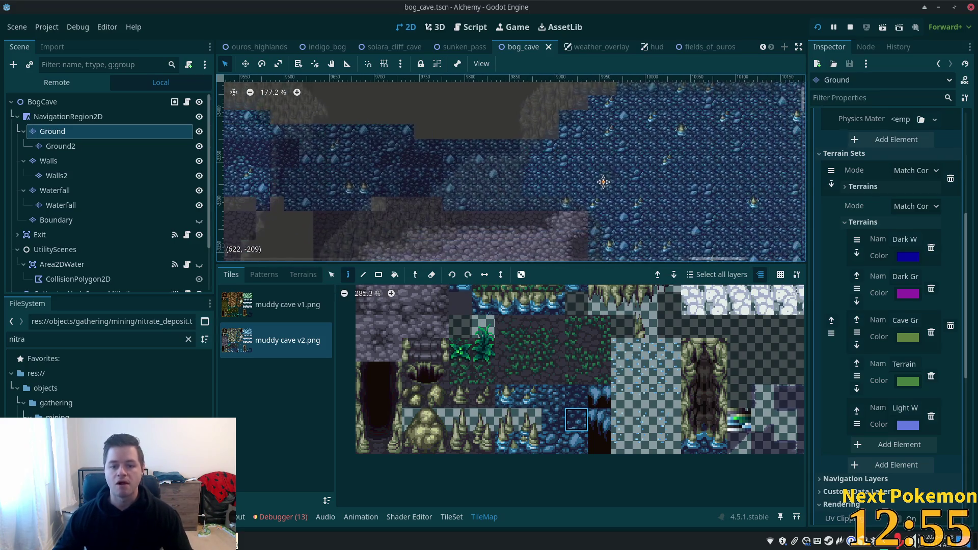
{"action": "left_click", "coordinate": [585, 397]}
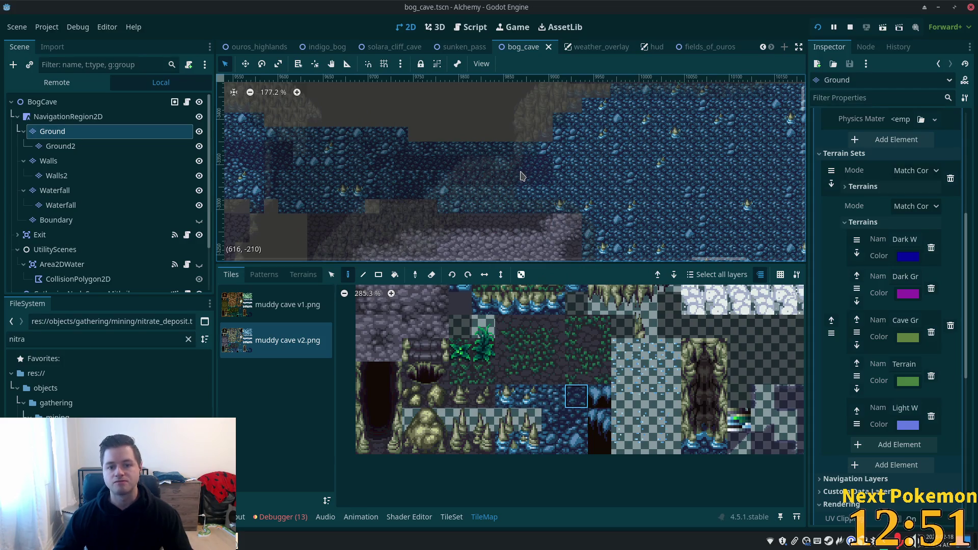
{"action": "left_click", "coordinate": [572, 173]}
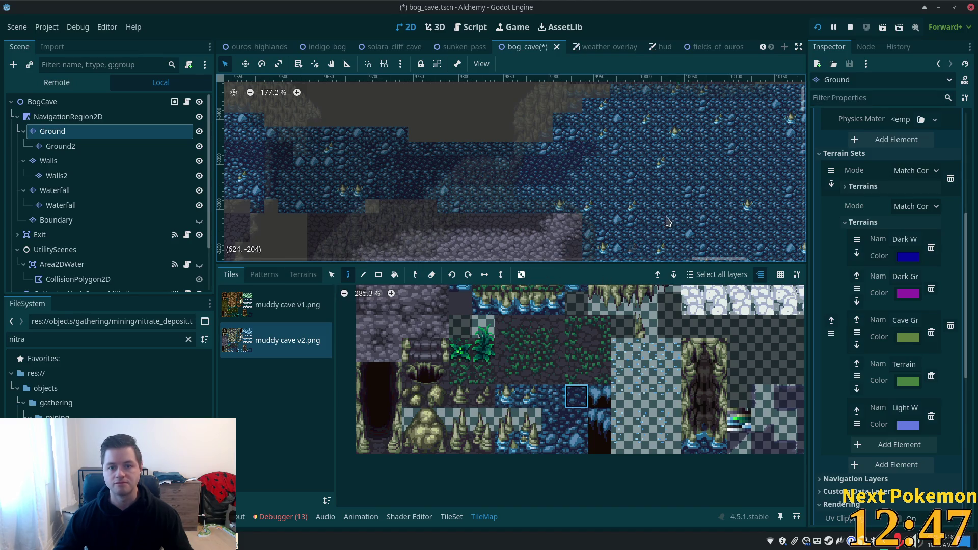
- Undo the earlier tile patch and paint a dark water stroke across the pool
{"action": "scroll", "coordinate": [547, 222], "scroll_direction": "right", "scroll_amount": 3}
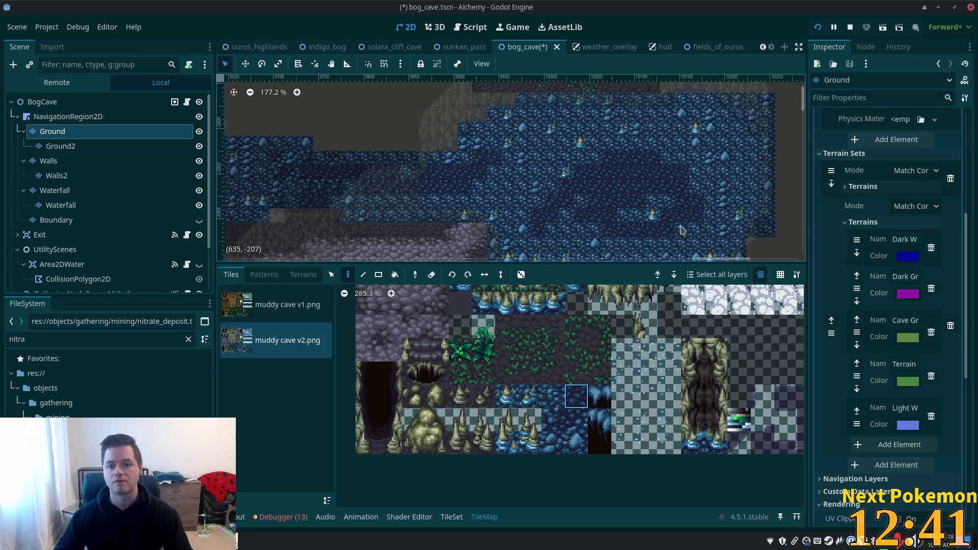
{"action": "key", "text": "ctrl+z"}
{"action": "mouse_move", "coordinate": [605, 167]}
{"action": "left_mouse_down"}
{"action": "mouse_move", "coordinate": [609, 224]}
{"action": "mouse_move", "coordinate": [670, 229]}
{"action": "mouse_move", "coordinate": [690, 195]}
{"action": "mouse_move", "coordinate": [632, 172]}
{"action": "mouse_move", "coordinate": [550, 214]}
{"action": "mouse_move", "coordinate": [525, 248]}
{"action": "mouse_move", "coordinate": [567, 218]}
{"action": "mouse_move", "coordinate": [595, 173]}
{"action": "mouse_move", "coordinate": [682, 135]}
{"action": "left_mouse_up"}
- Reselect the Ground layer and paint dark water over the light rock and sparkle tiles
{"action": "scroll", "coordinate": [568, 212], "scroll_direction": "up", "scroll_amount": 3}
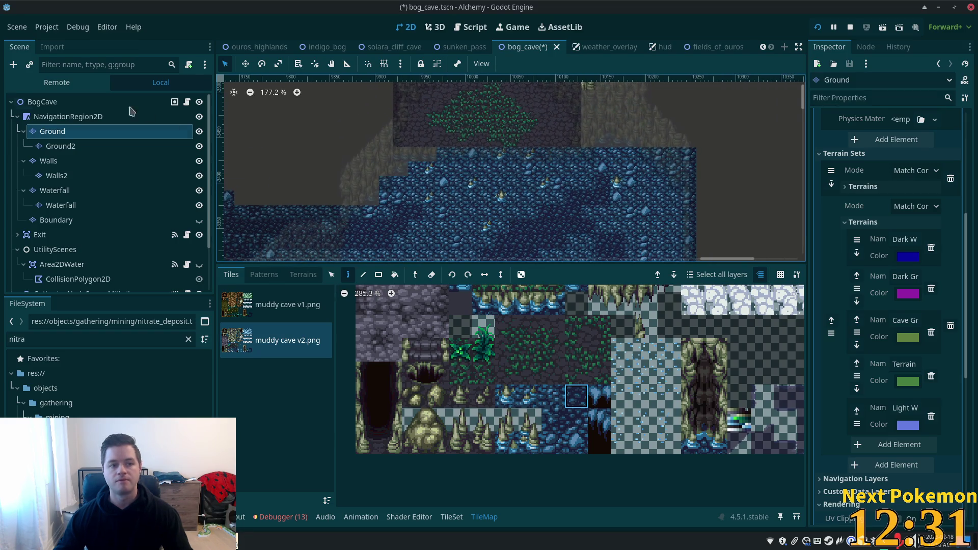
{"action": "left_click", "coordinate": [77, 102]}
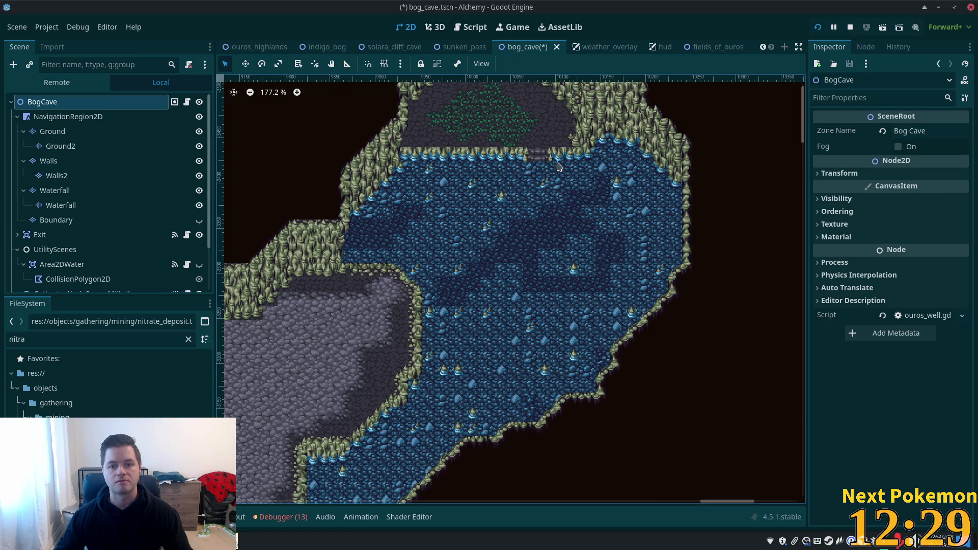
{"action": "left_click", "coordinate": [84, 132]}
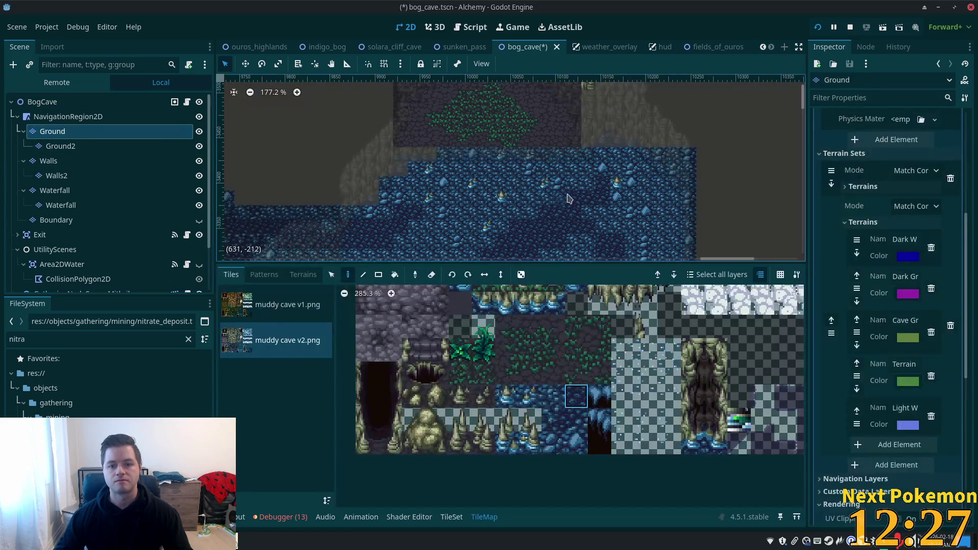
{"action": "mouse_move", "coordinate": [581, 199]}
{"action": "left_mouse_down"}
{"action": "mouse_move", "coordinate": [619, 170]}
{"action": "mouse_move", "coordinate": [604, 230]}
{"action": "left_mouse_up"}
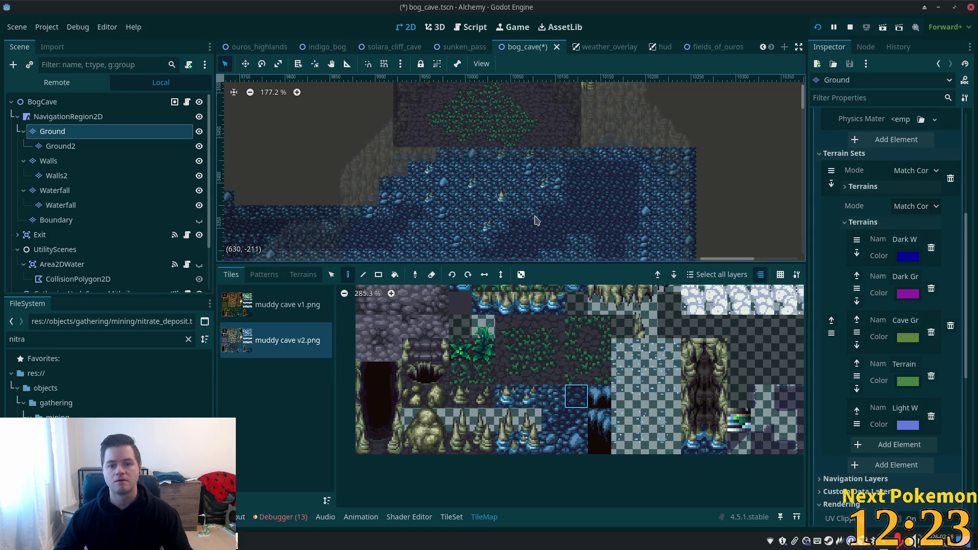
{"action": "mouse_move", "coordinate": [455, 179]}
{"action": "left_mouse_down"}
{"action": "mouse_move", "coordinate": [466, 189]}
{"action": "mouse_move", "coordinate": [425, 204]}
{"action": "mouse_move", "coordinate": [426, 181]}
{"action": "mouse_move", "coordinate": [444, 189]}
{"action": "left_mouse_up"}
{"action": "scroll", "coordinate": [509, 178], "scroll_direction": "down", "scroll_amount": 4}
{"action": "scroll", "coordinate": [510, 178], "scroll_direction": "left", "scroll_amount": 3}
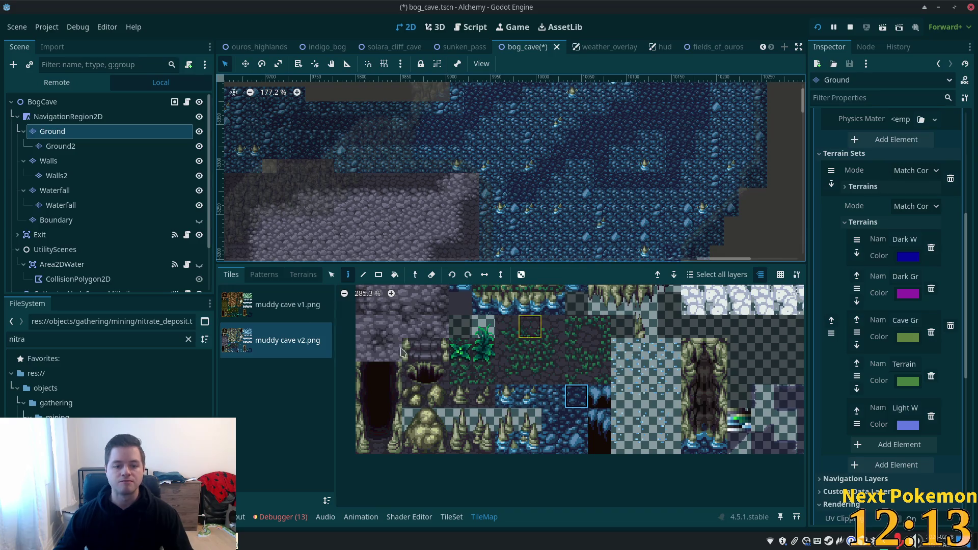
{"action": "left_click", "coordinate": [303, 275]}
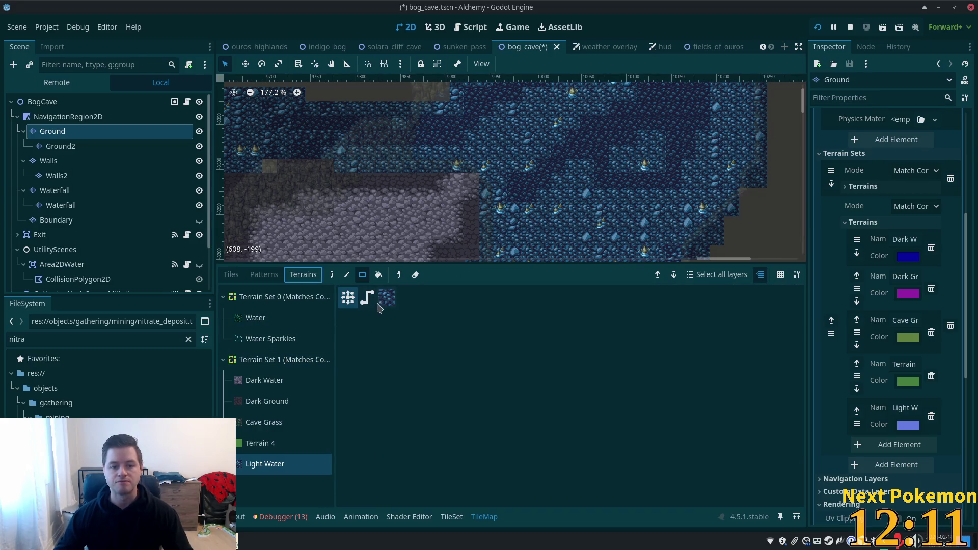
- Fill a rectangle of the cave pool with the Light Water terrain from Terrain Set 1
{"action": "left_click", "coordinate": [541, 152]}
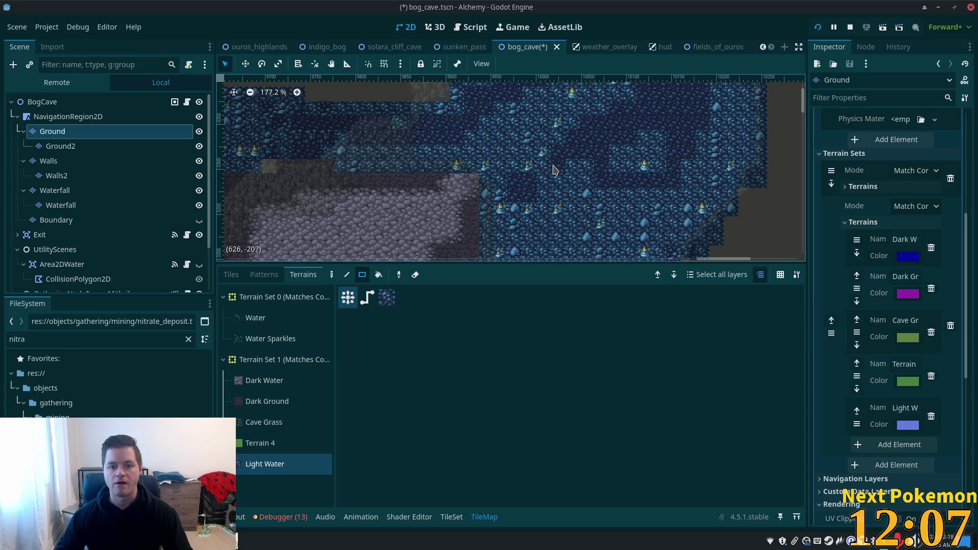
{"action": "mouse_move", "coordinate": [571, 145]}
{"action": "left_mouse_down"}
{"action": "mouse_move", "coordinate": [594, 186]}
{"action": "mouse_move", "coordinate": [560, 167]}
{"action": "left_mouse_up"}
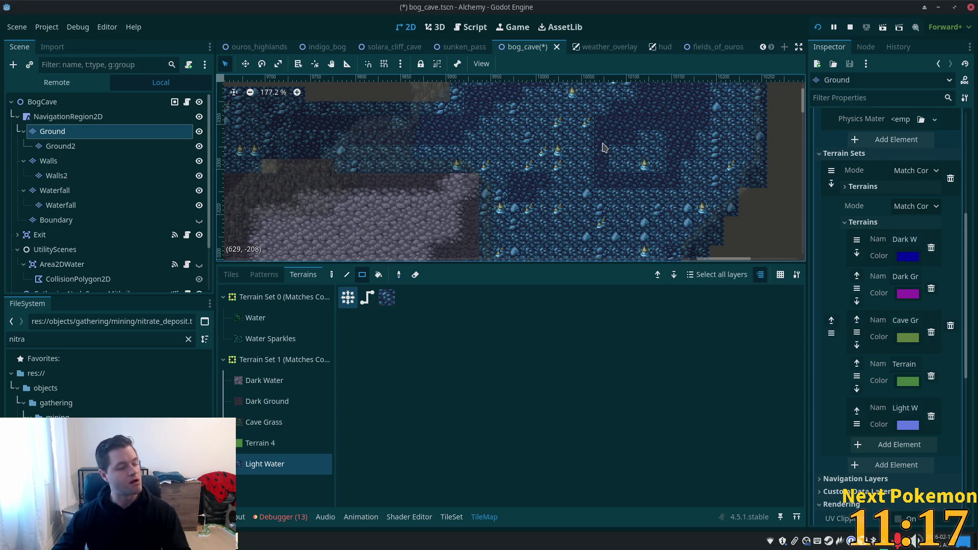
{"action": "scroll", "coordinate": [632, 209], "scroll_direction": "down", "scroll_amount": 3}
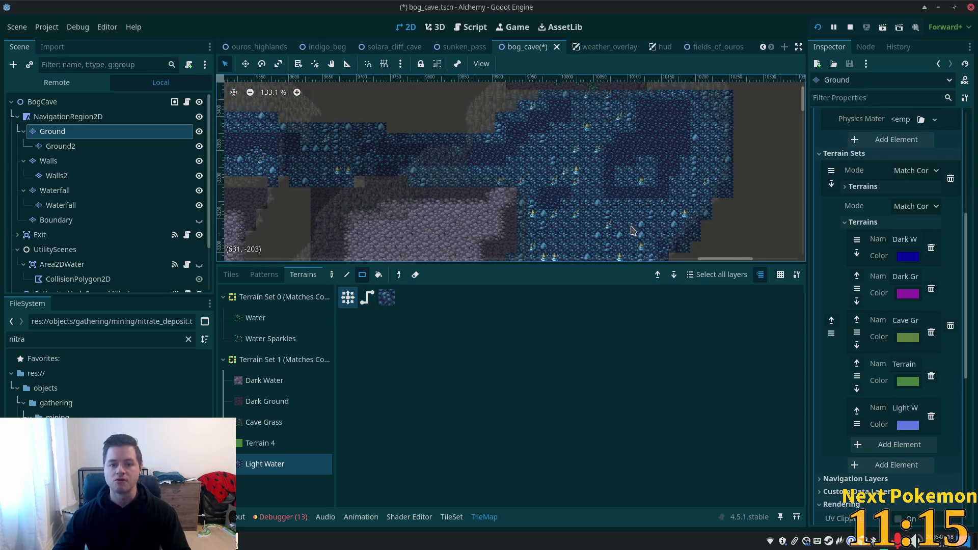
{"action": "left_click_drag", "start_coordinate": [632, 230], "coordinate": [641, 153]}
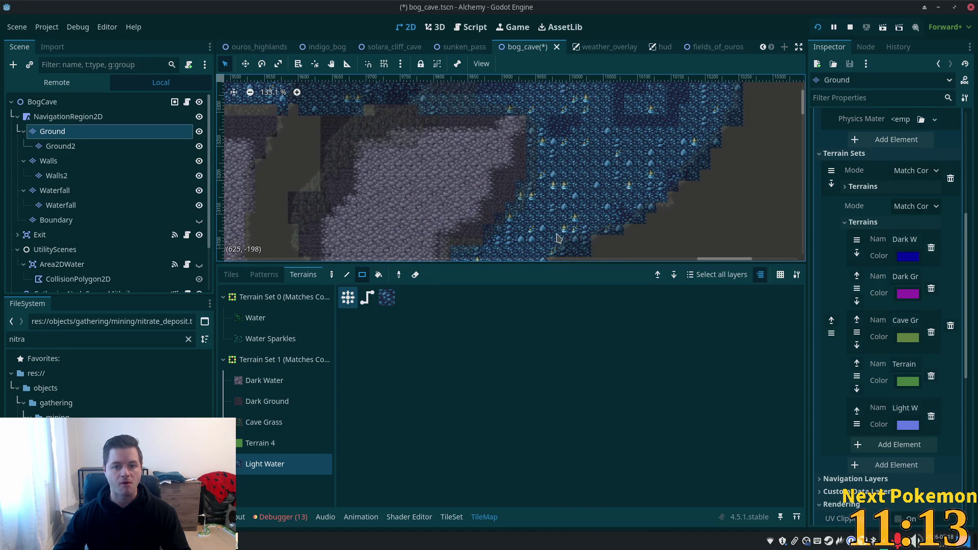
{"action": "left_click", "coordinate": [235, 276]}
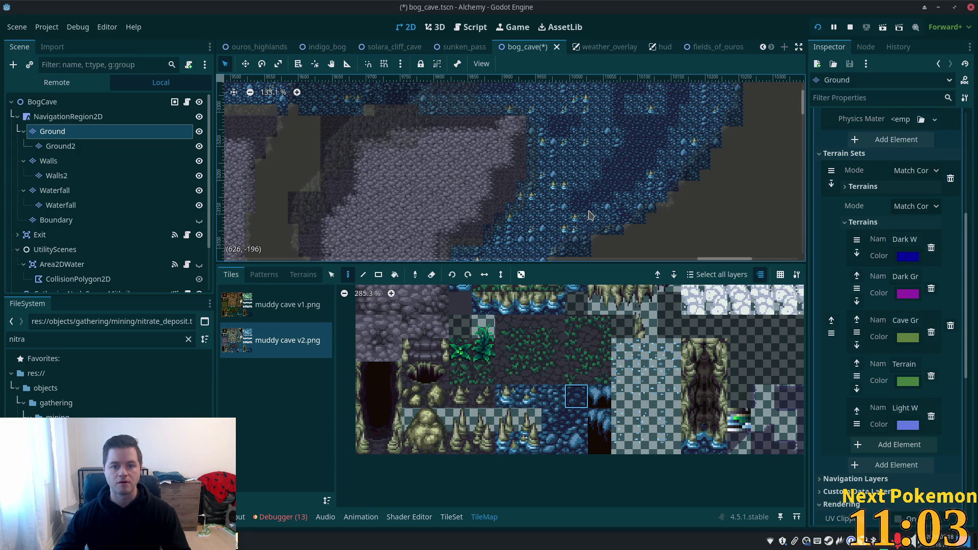
- Try two adjacent blue water tiles from the muddy cave v2 atlas
{"action": "scroll", "coordinate": [589, 199], "scroll_direction": "down", "scroll_amount": 2}
{"action": "scroll", "coordinate": [596, 204], "scroll_direction": "up", "scroll_amount": 3}
{"action": "scroll", "coordinate": [596, 204], "scroll_direction": "right", "scroll_amount": 3}
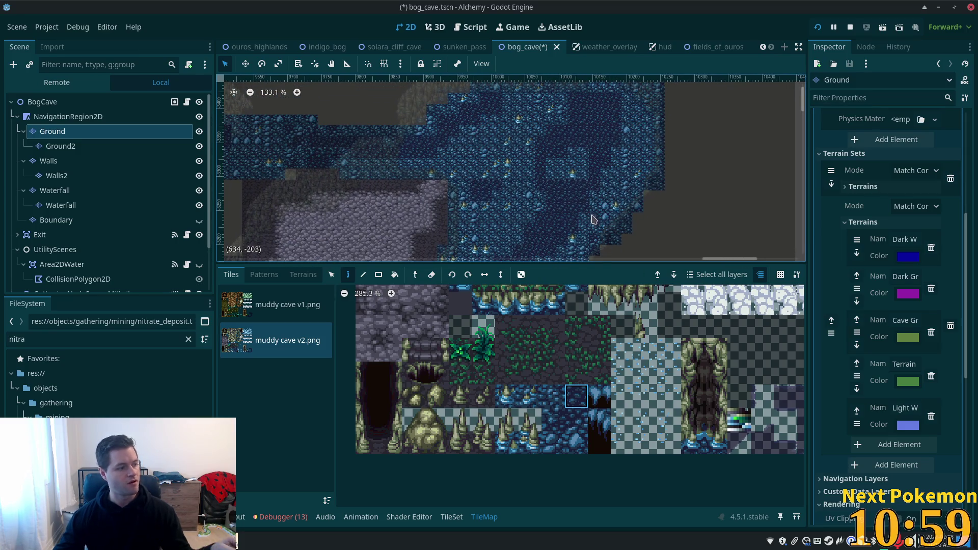
{"action": "left_click", "coordinate": [576, 419]}
{"action": "scroll", "coordinate": [567, 229], "scroll_direction": "up", "scroll_amount": 4}
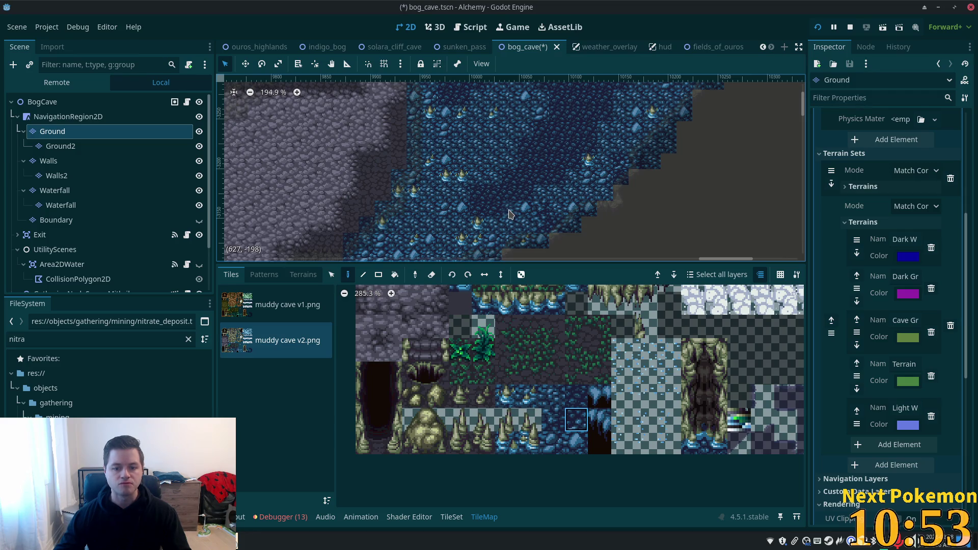
{"action": "left_click", "coordinate": [554, 420]}
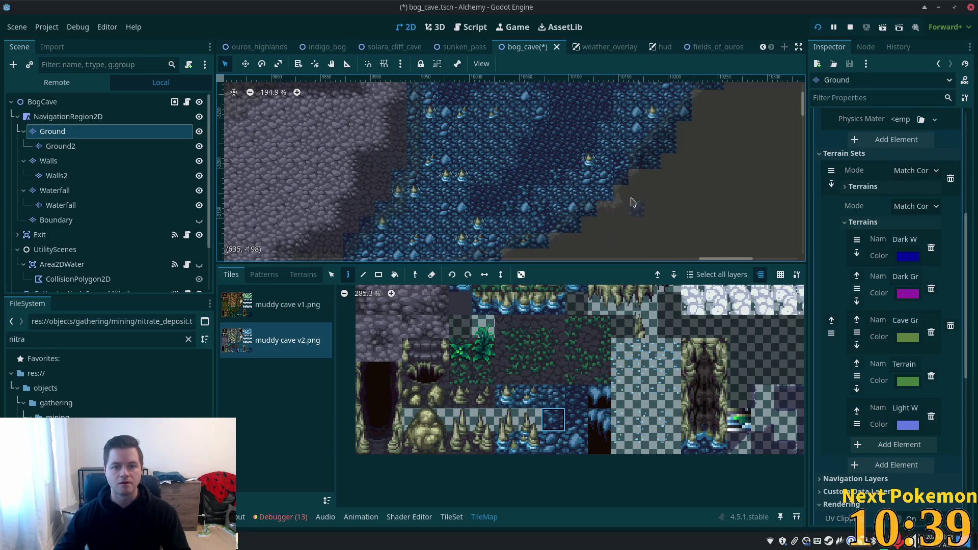
- Compare them against the pool and settle back on the other water tile
{"action": "scroll", "coordinate": [585, 209], "scroll_direction": "up", "scroll_amount": 2}
{"action": "scroll", "coordinate": [586, 209], "scroll_direction": "right", "scroll_amount": 2}
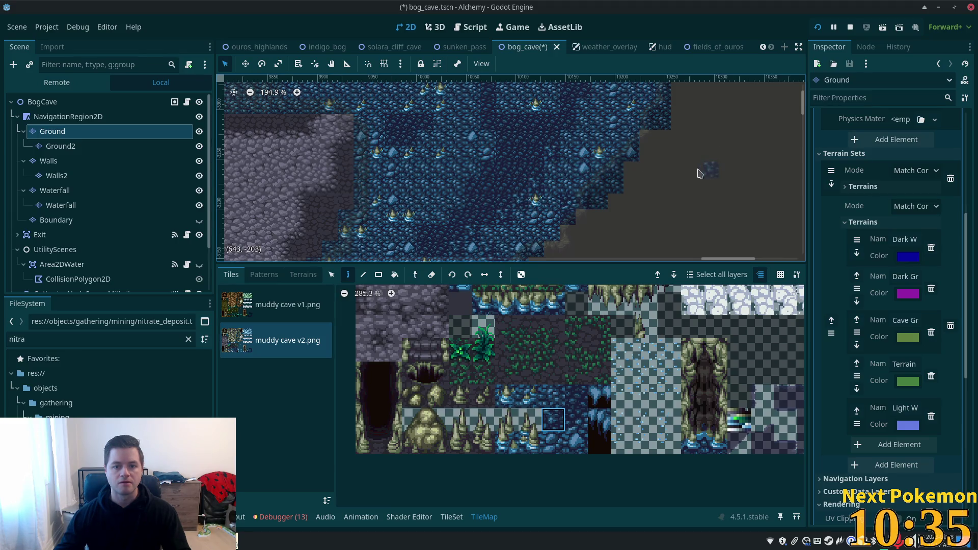
{"action": "scroll", "coordinate": [623, 188], "scroll_direction": "up", "scroll_amount": 2}
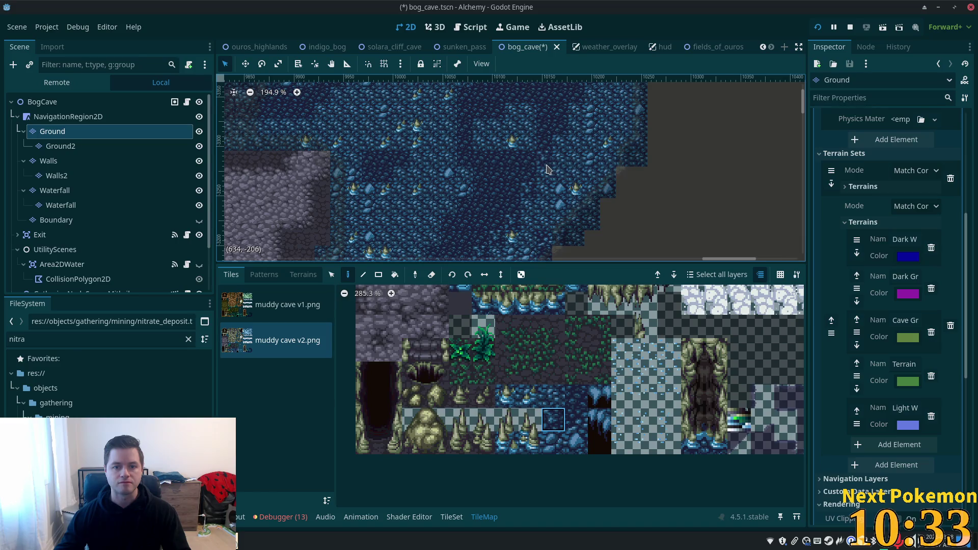
{"action": "scroll", "coordinate": [530, 187], "scroll_direction": "up", "scroll_amount": 3}
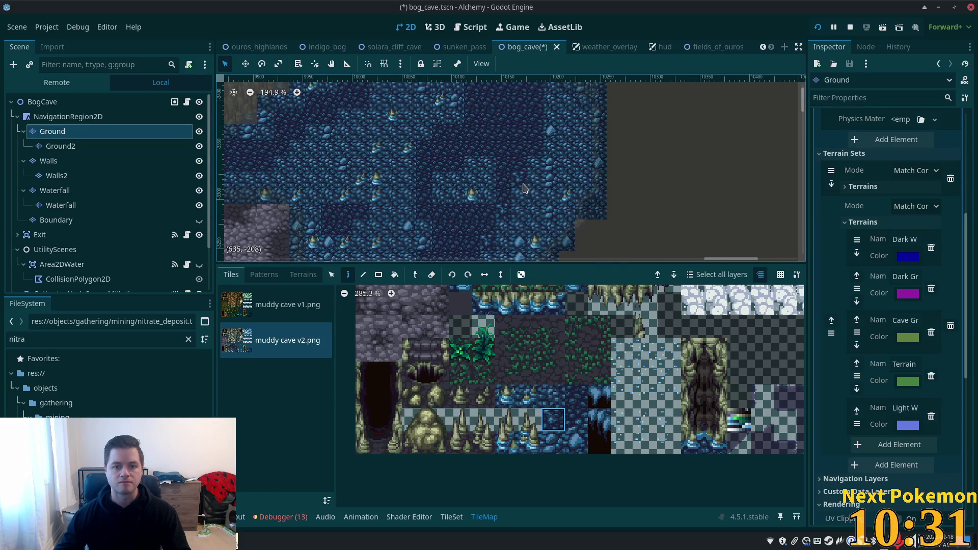
{"action": "scroll", "coordinate": [645, 192], "scroll_direction": "down", "scroll_amount": 3}
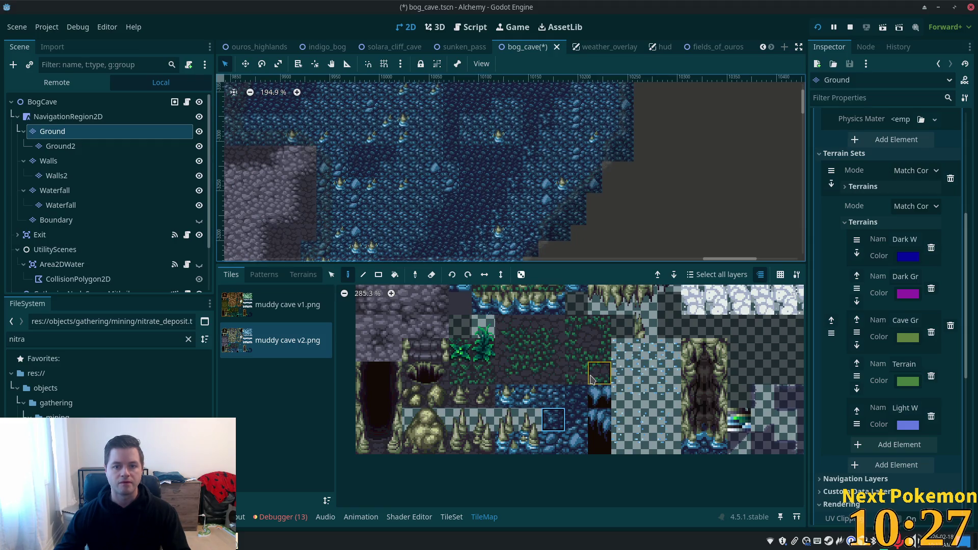
{"action": "scroll", "coordinate": [630, 134], "scroll_direction": "left", "scroll_amount": 3}
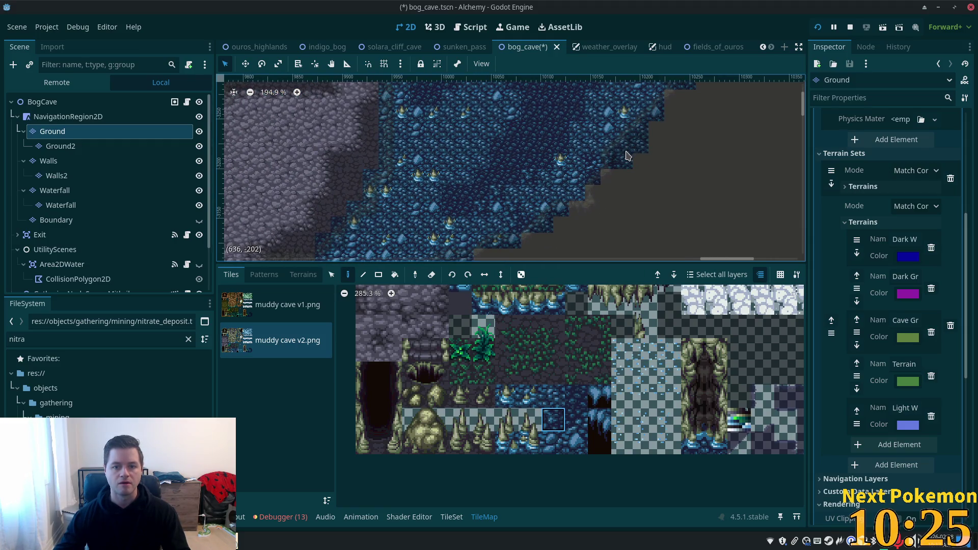
{"action": "left_click", "coordinate": [576, 419]}
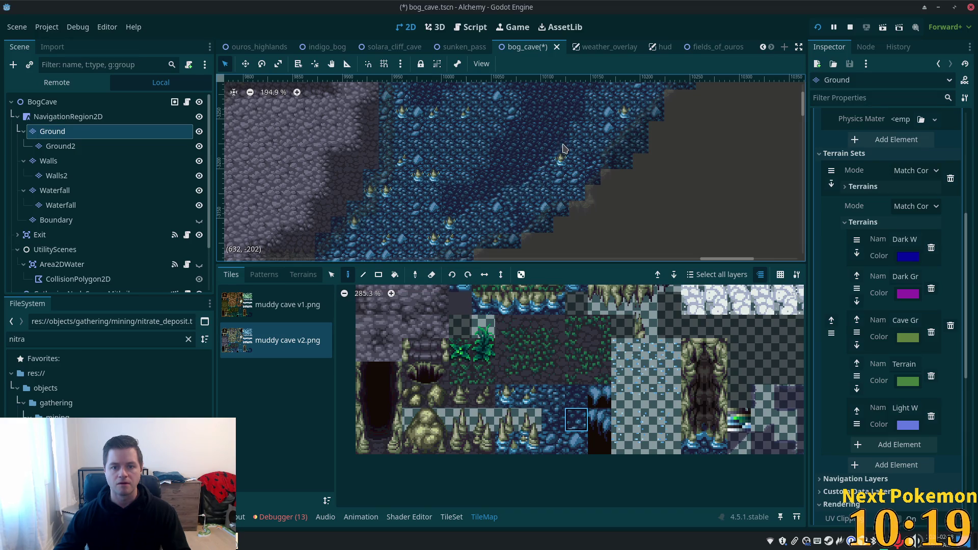
{"action": "scroll", "coordinate": [585, 143], "scroll_direction": "up", "scroll_amount": 3}
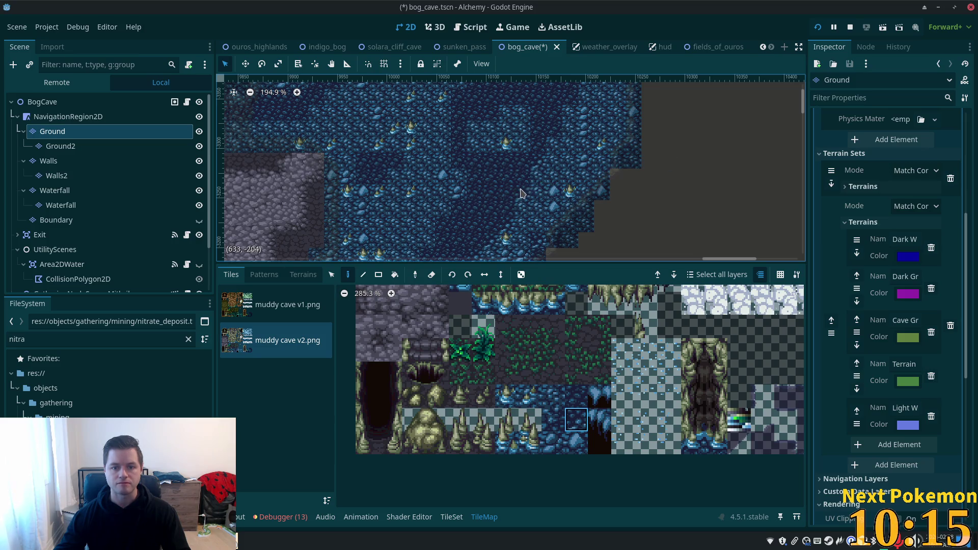
{"action": "scroll", "coordinate": [560, 163], "scroll_direction": "up", "scroll_amount": 3}
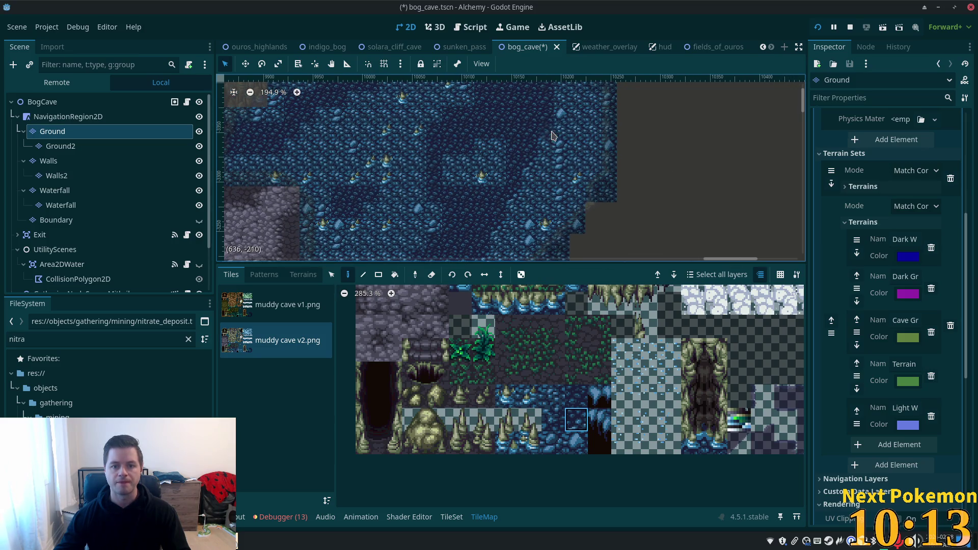
{"action": "scroll", "coordinate": [679, 107], "scroll_direction": "down", "scroll_amount": 3}
{"action": "scroll", "coordinate": [678, 107], "scroll_direction": "left", "scroll_amount": 3}
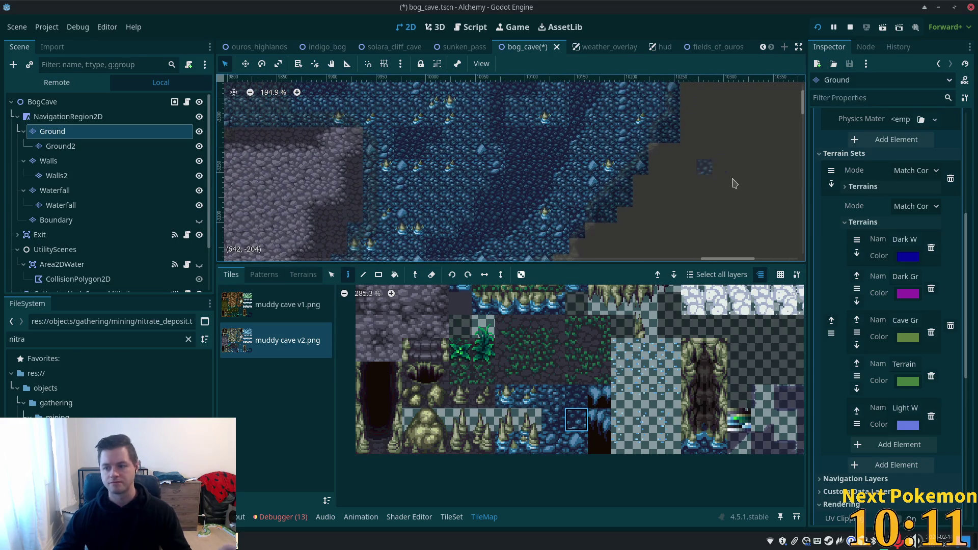
- Alternate between the dark and light water tile variants in the muddy cave v2 atlas
{"action": "left_click", "coordinate": [554, 421]}
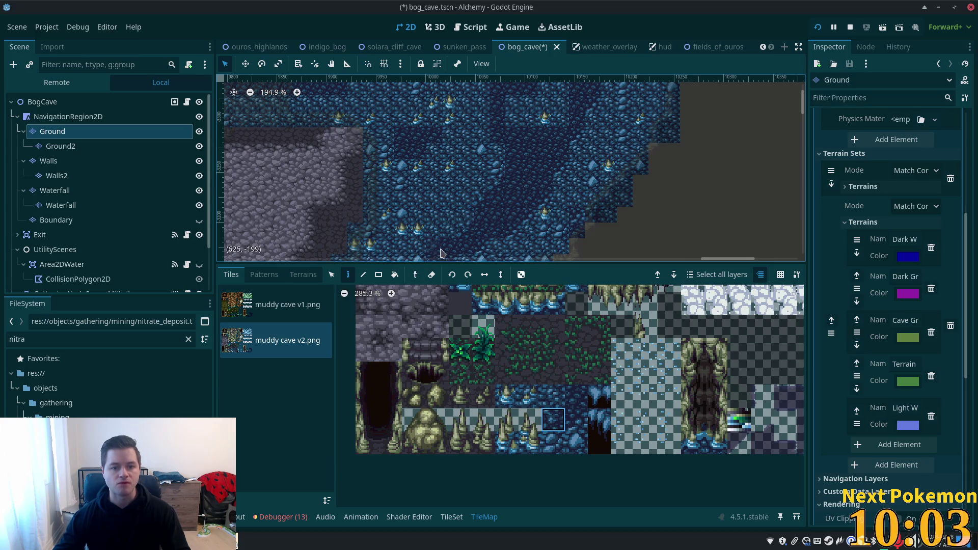
{"action": "scroll", "coordinate": [573, 151], "scroll_direction": "up", "scroll_amount": 3}
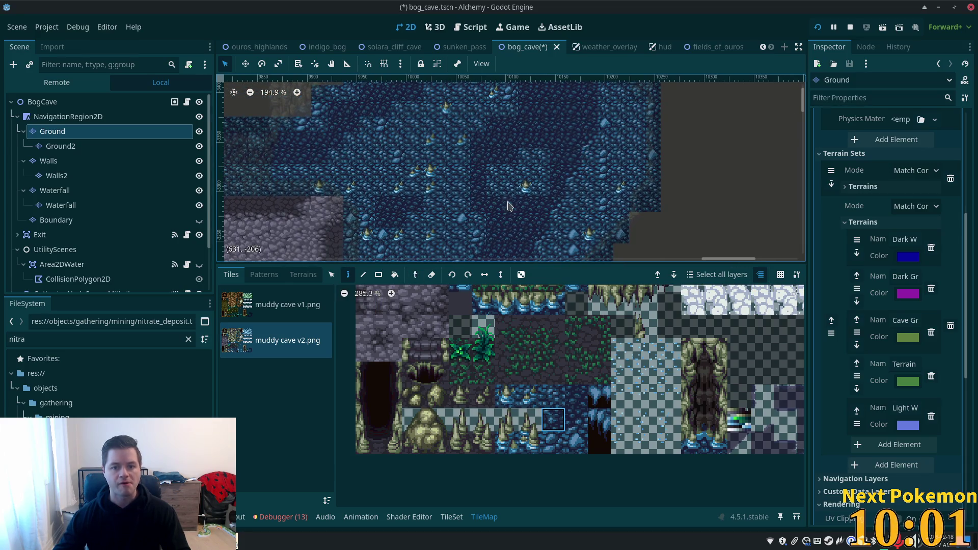
{"action": "left_click", "coordinate": [571, 419]}
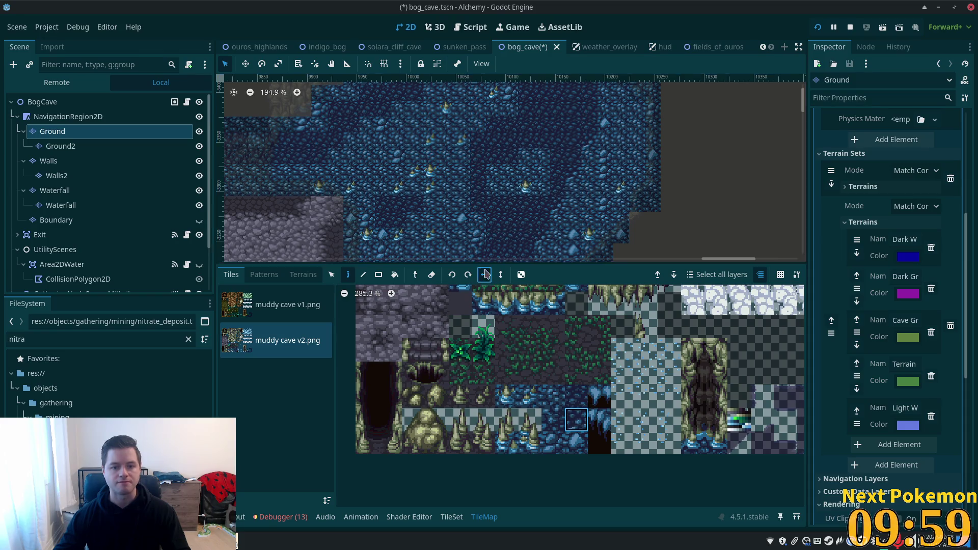
{"action": "scroll", "coordinate": [444, 233], "scroll_direction": "up", "scroll_amount": 3}
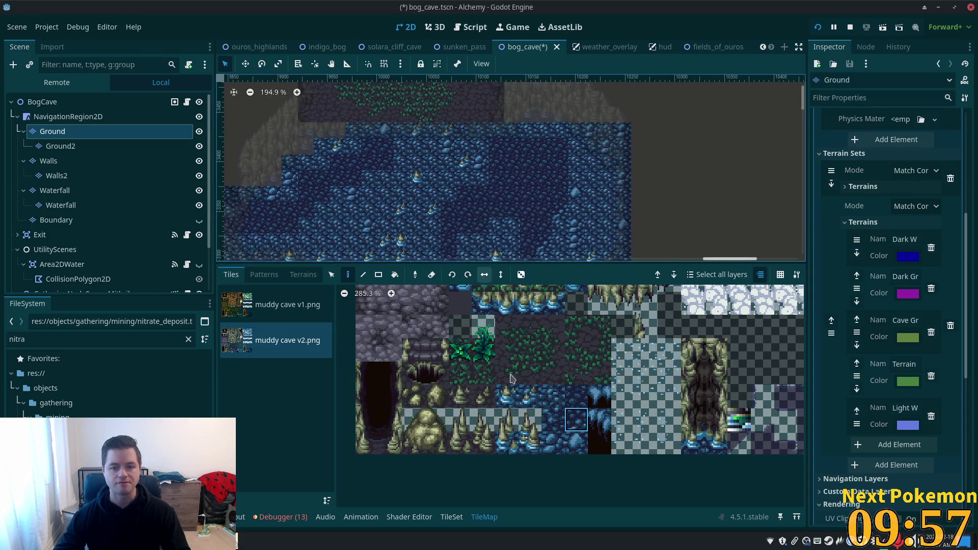
{"action": "left_click", "coordinate": [552, 420]}
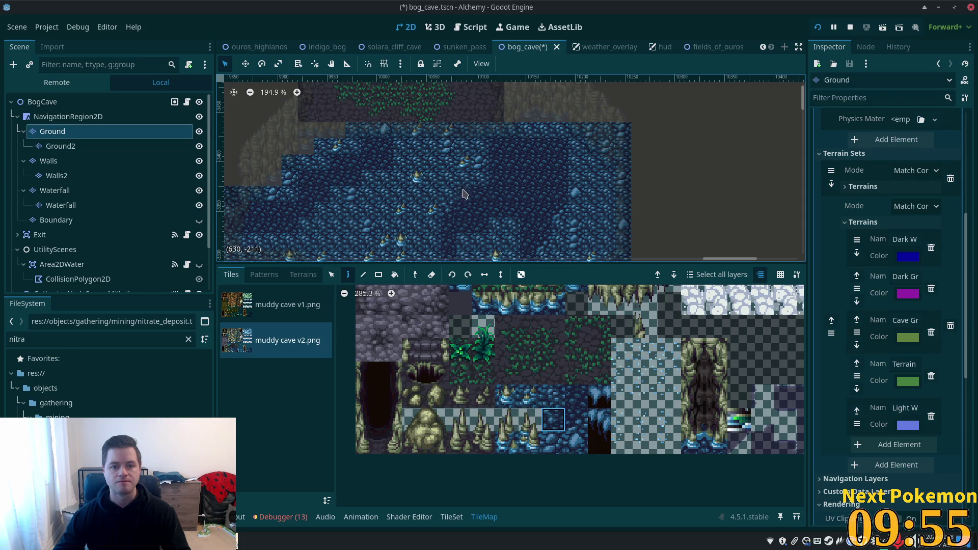
{"action": "left_click", "coordinate": [576, 419]}
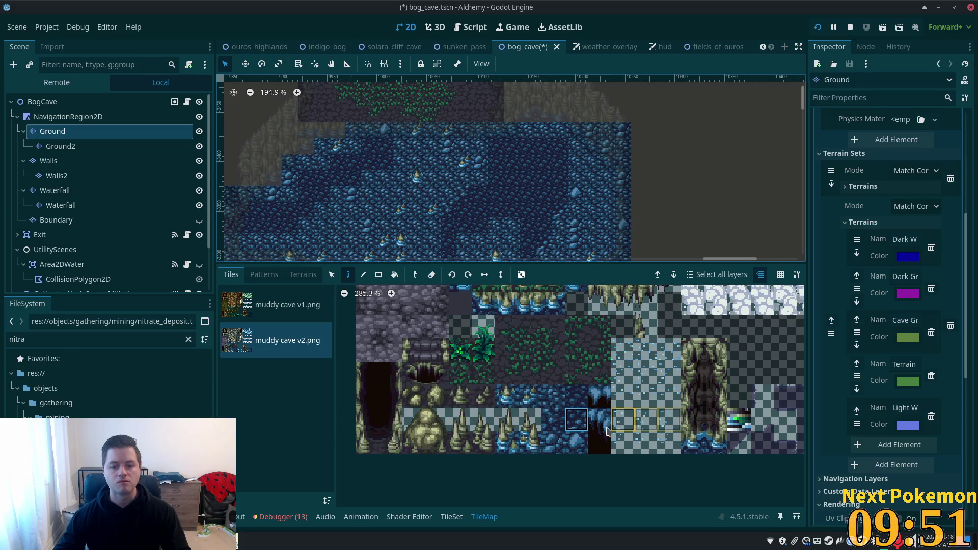
{"action": "left_click", "coordinate": [555, 420]}
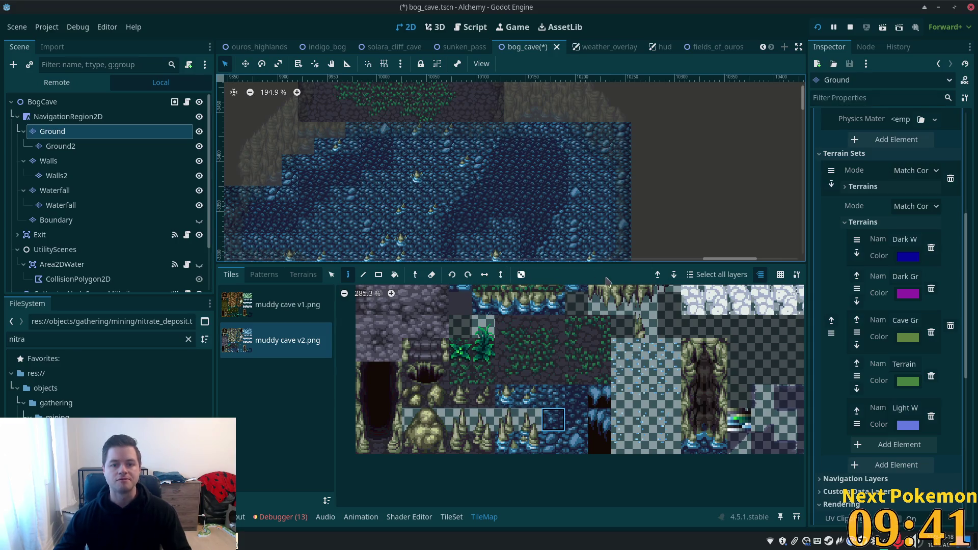
{"action": "scroll", "coordinate": [620, 168], "scroll_direction": "down", "scroll_amount": 3}
{"action": "scroll", "coordinate": [620, 168], "scroll_direction": "left", "scroll_amount": 2}
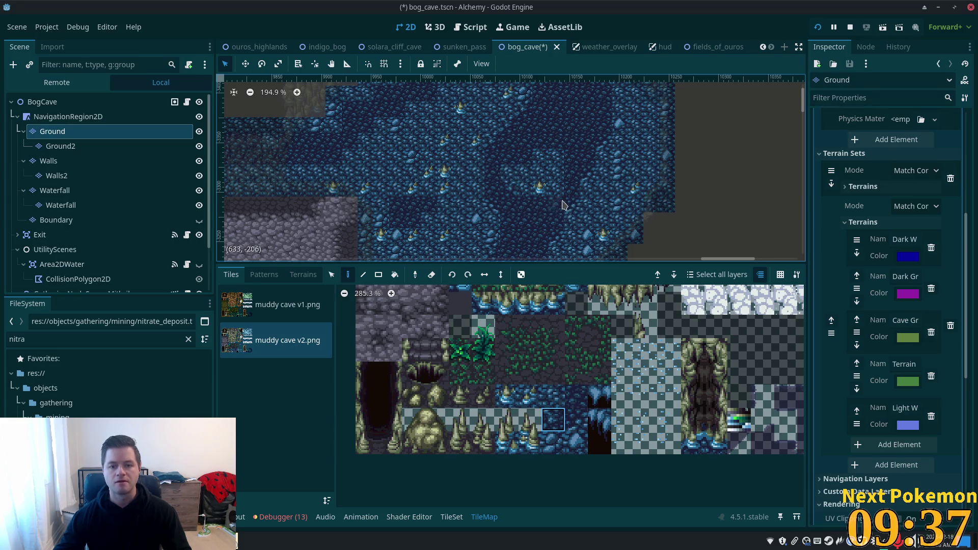
{"action": "left_click", "coordinate": [576, 420]}
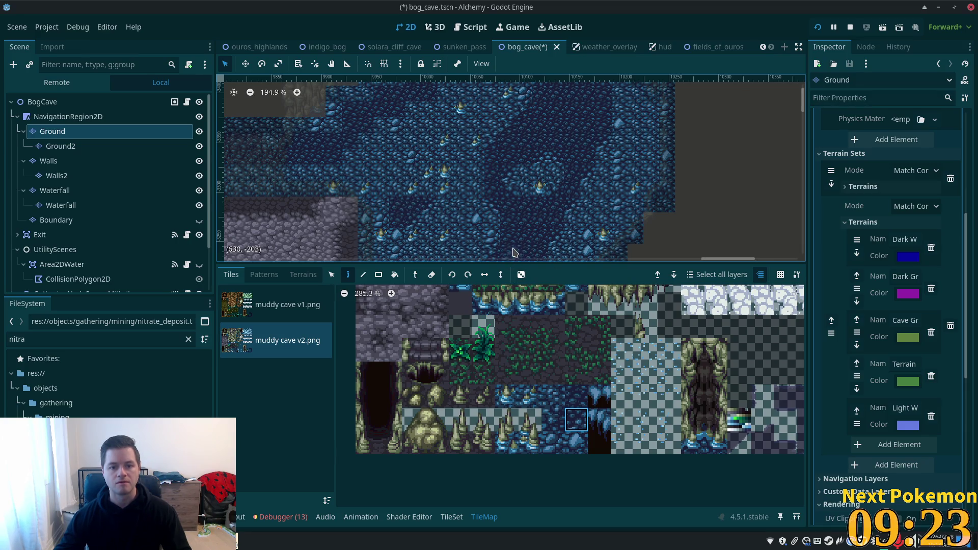
- Paint dark and light water patches over the zoomed-in cave water, then save bog_cave.tscn
{"action": "left_click_drag", "start_coordinate": [553, 396], "coordinate": [555, 424]}
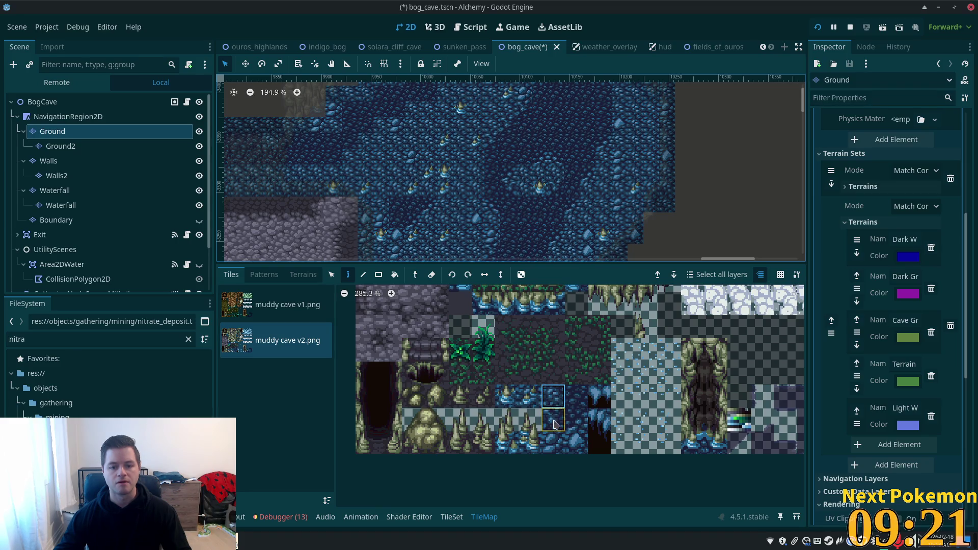
{"action": "left_click", "coordinate": [556, 425]}
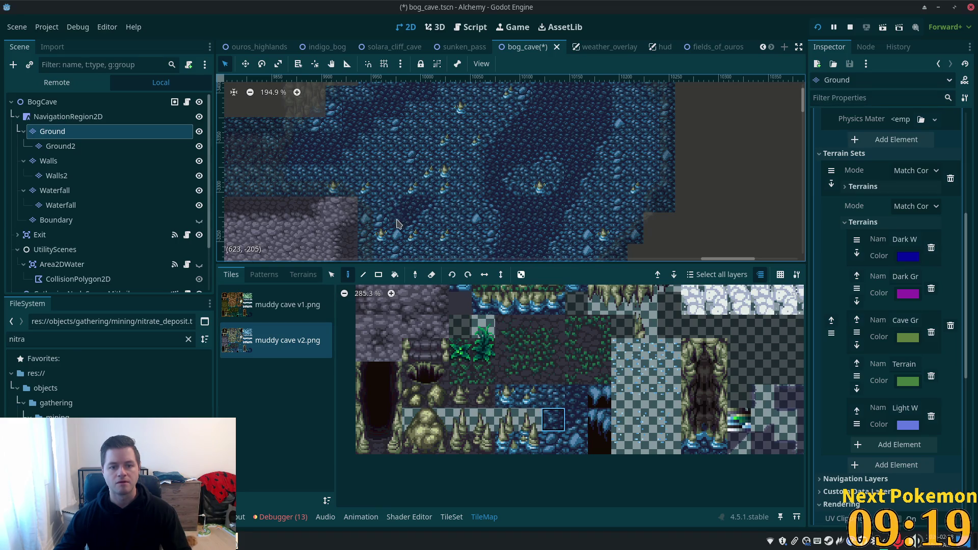
{"action": "left_click", "coordinate": [577, 420]}
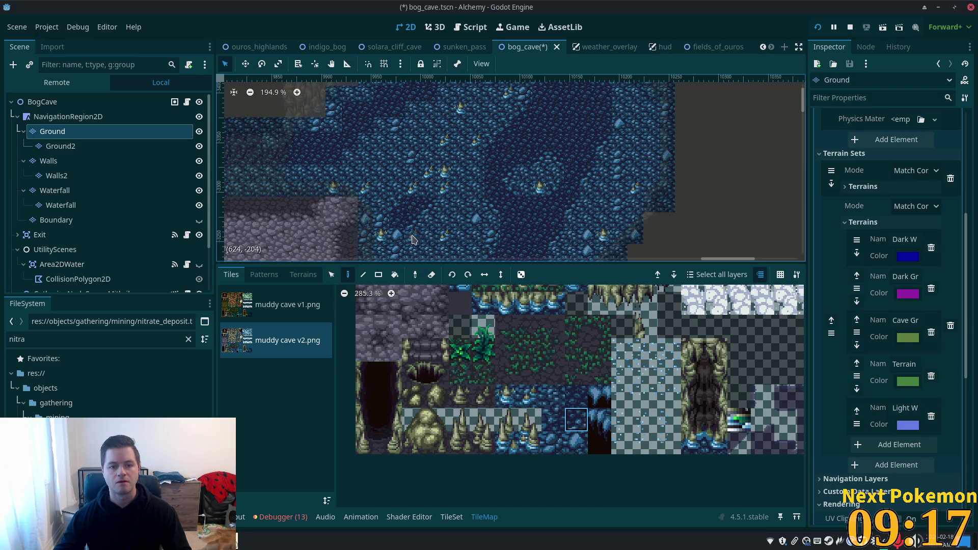
{"action": "left_click", "coordinate": [425, 219], "text": "ctrl"}
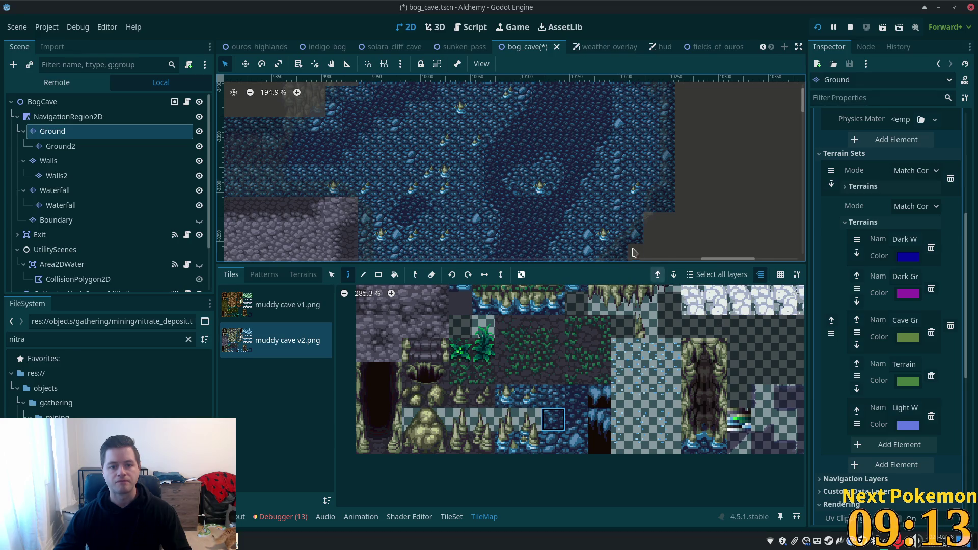
{"action": "scroll", "coordinate": [586, 74], "scroll_direction": "up", "scroll_amount": 3}
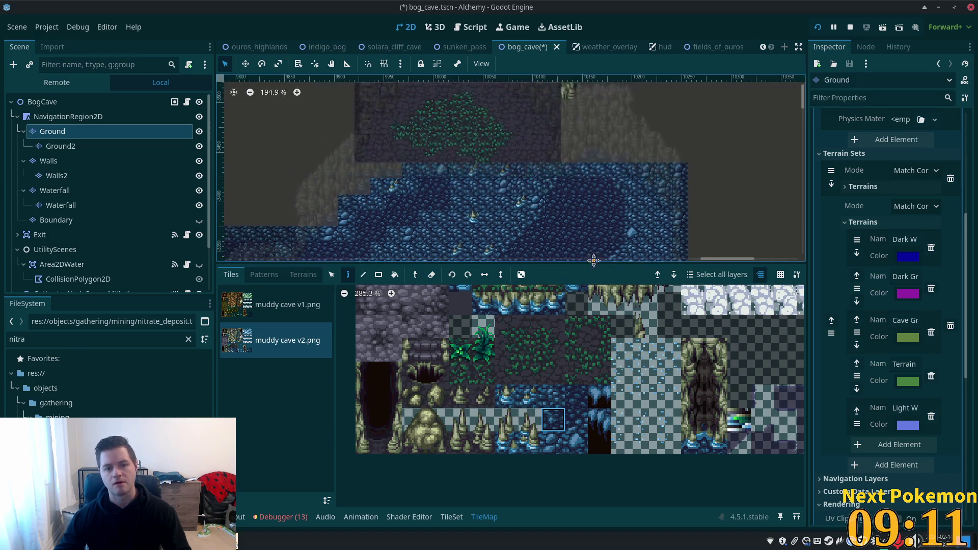
{"action": "scroll", "coordinate": [662, 133], "scroll_direction": "down", "scroll_amount": 3}
{"action": "scroll", "coordinate": [770, 197], "scroll_direction": "left", "scroll_amount": 2}
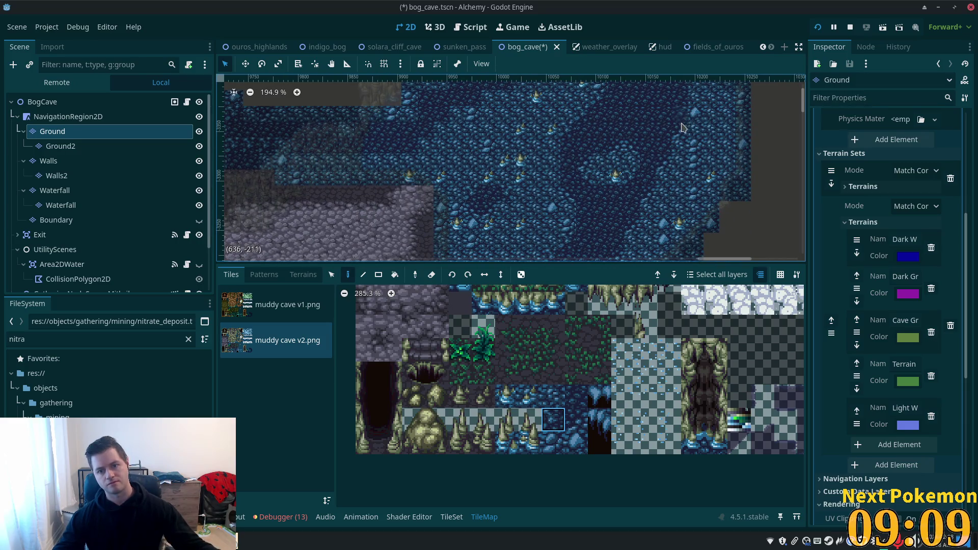
{"action": "scroll", "coordinate": [675, 209], "scroll_direction": "up", "scroll_amount": 3}
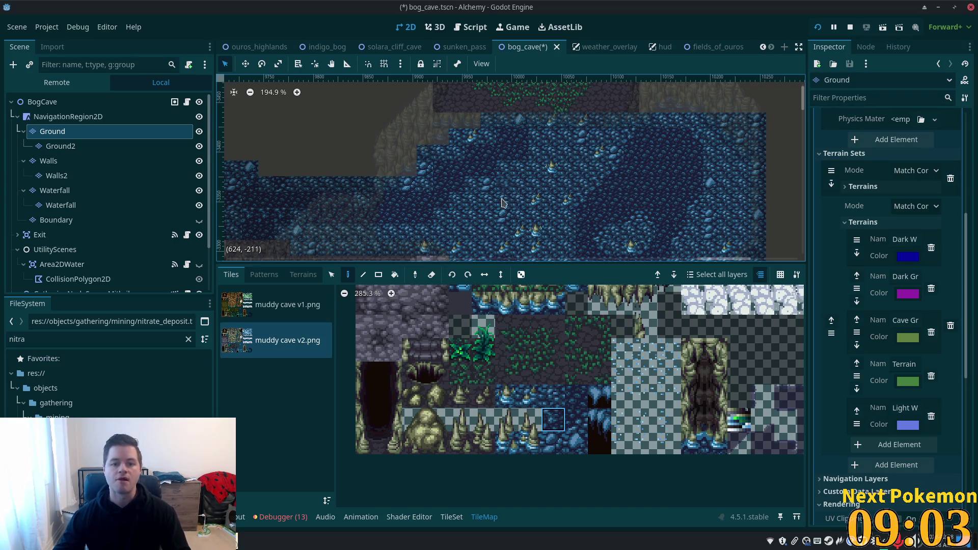
{"action": "key", "text": "ctrl+equal"}
{"action": "key", "text": "ctrl+equal"}
{"action": "left_click", "coordinate": [576, 419]}
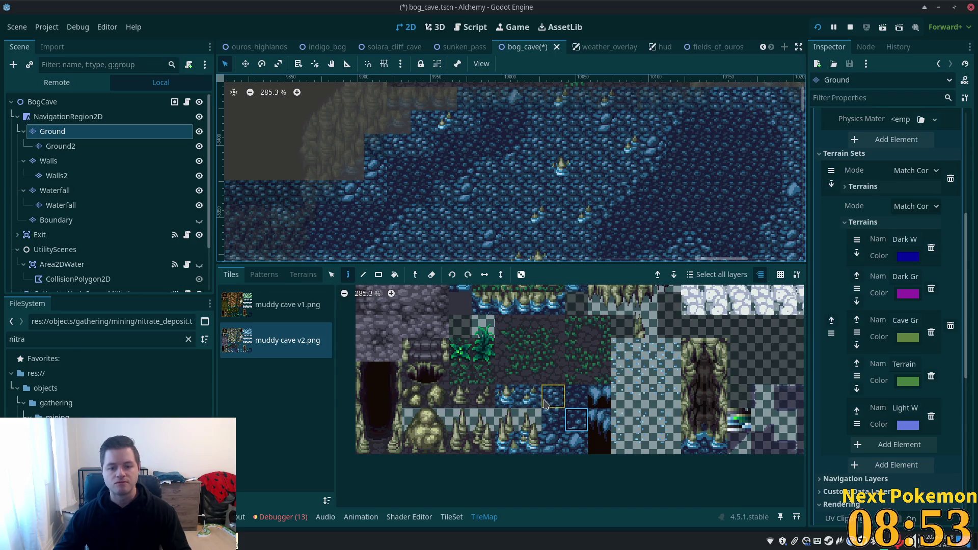
{"action": "left_click", "coordinate": [554, 419]}
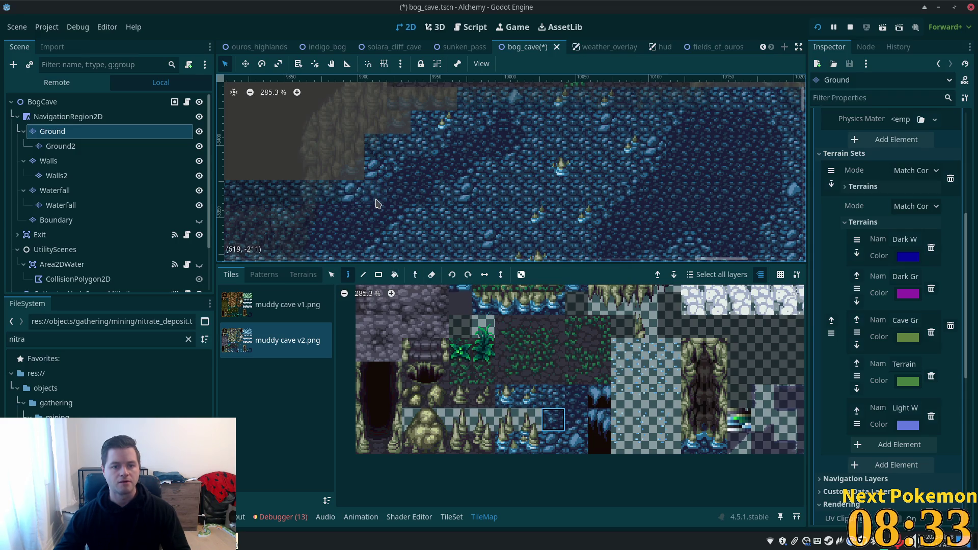
{"action": "left_click_drag", "start_coordinate": [377, 246], "coordinate": [464, 224]}
{"action": "key", "text": "ctrl+s"}
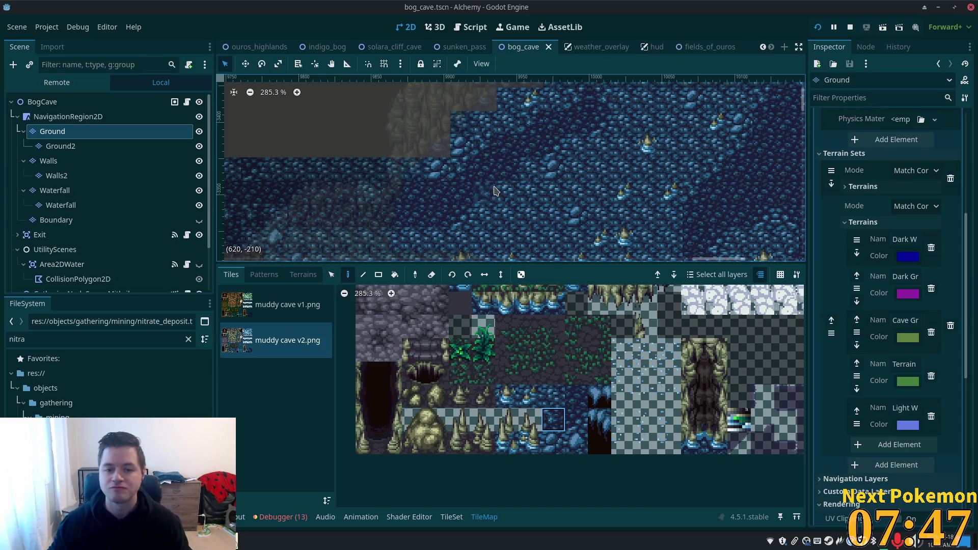
- Pan the view to review the water channel between the cave's rock walls
{"action": "scroll", "coordinate": [512, 200], "scroll_direction": "down", "scroll_amount": 6}
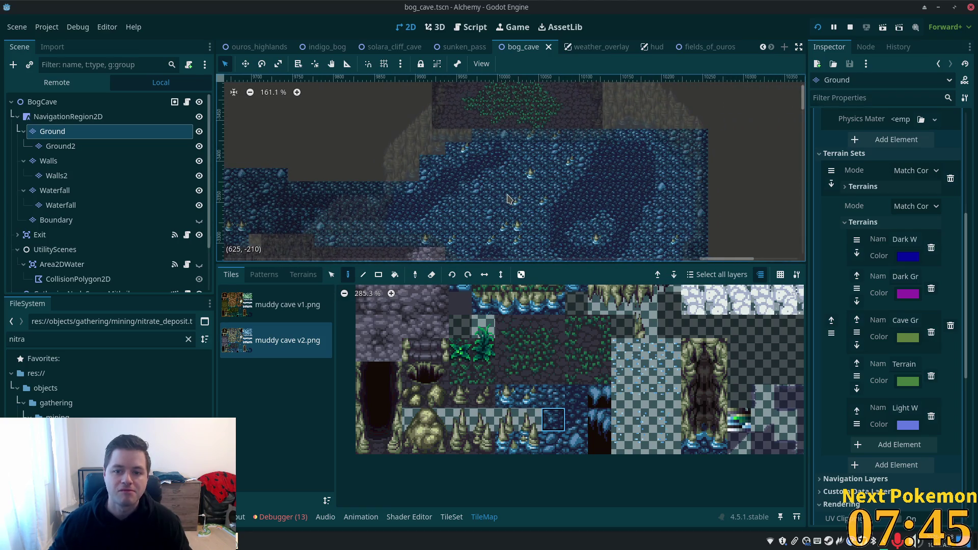
{"action": "scroll", "coordinate": [509, 199], "scroll_direction": "left", "scroll_amount": 10}
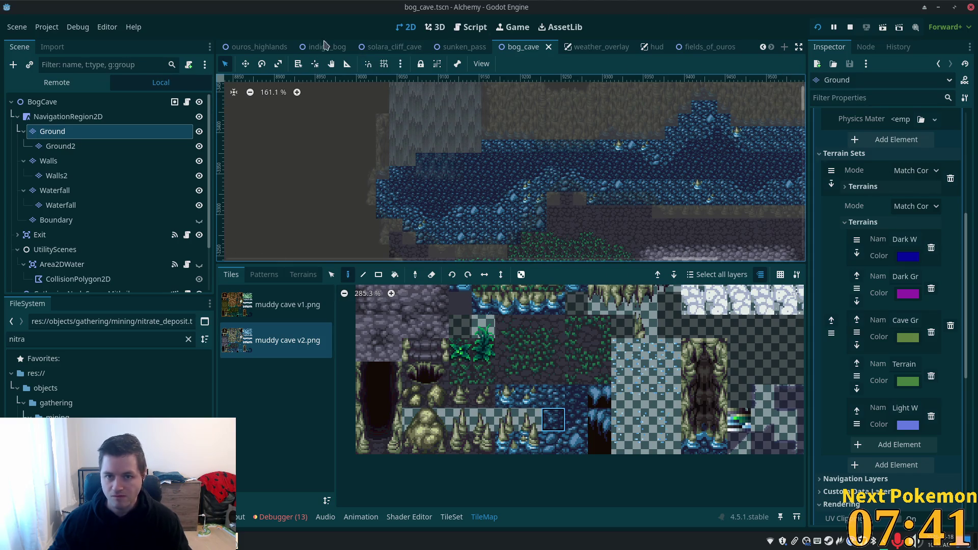
- Run the project in two game windows, moving one aside and raising the second player's window
{"action": "left_click", "coordinate": [818, 27]}
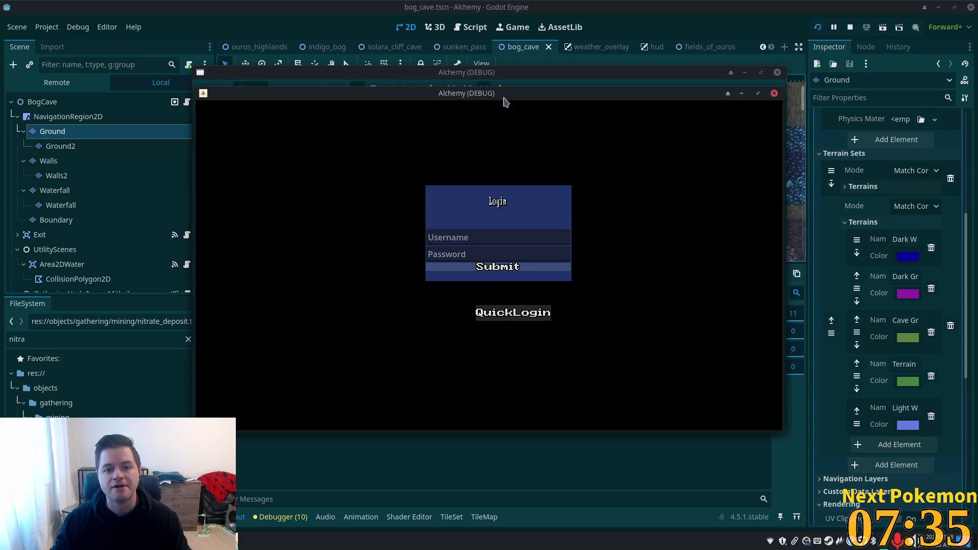
{"action": "mouse_move", "coordinate": [503, 101]}
{"action": "left_mouse_down"}
{"action": "mouse_move", "coordinate": [648, 163]}
{"action": "mouse_move", "coordinate": [480, 98]}
{"action": "mouse_move", "coordinate": [393, 118]}
{"action": "left_mouse_up"}
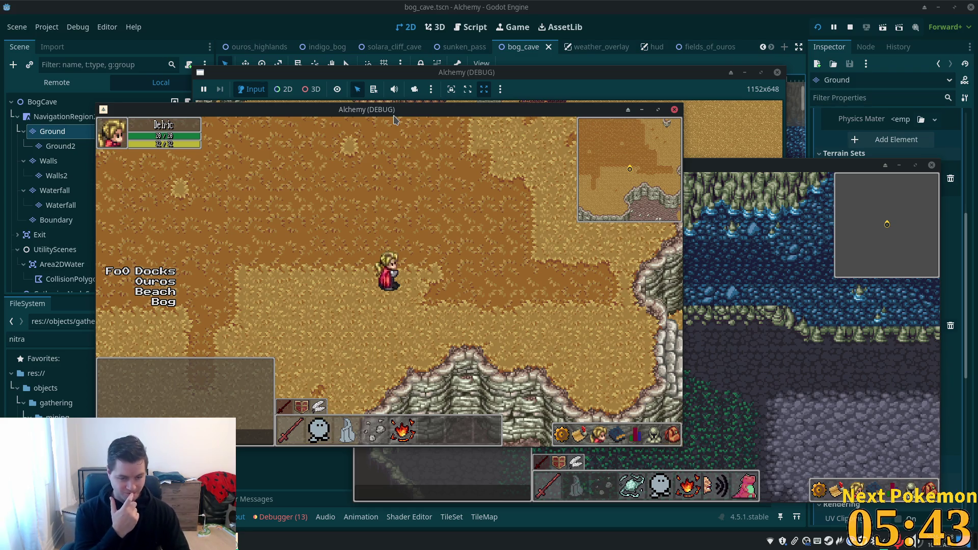
{"action": "left_click", "coordinate": [759, 262]}
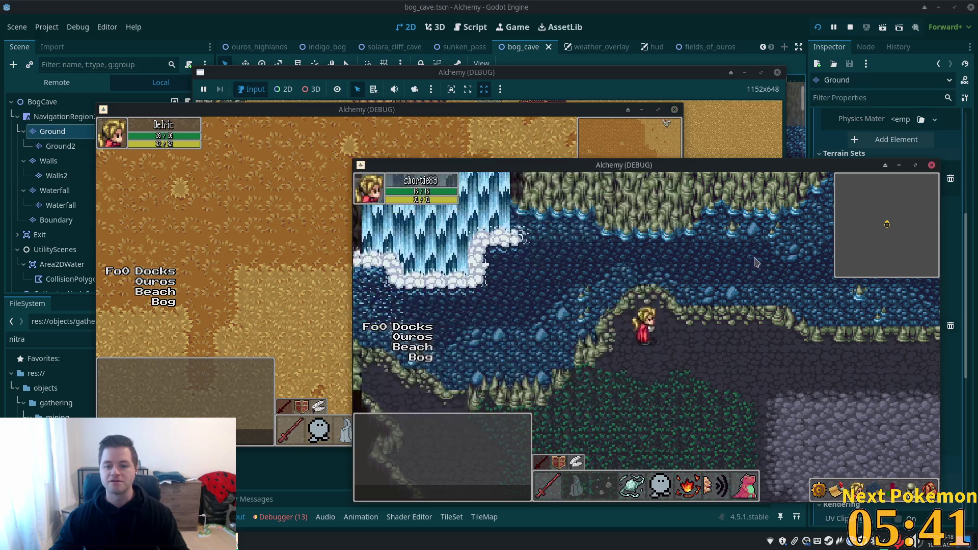
- Walk the character right and down through the cave into the water area
{"action": "key", "text": "Right"}
{"action": "key", "text": "Up"}
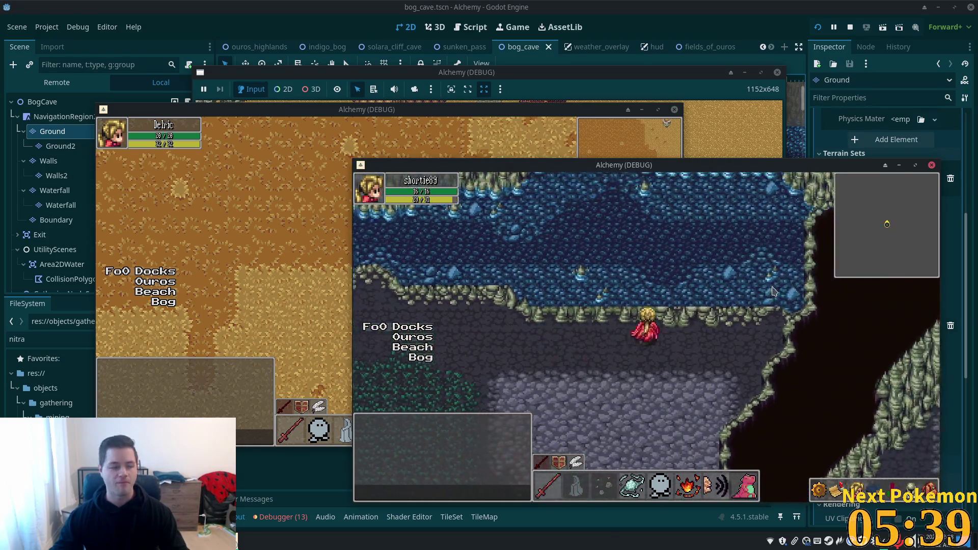
{"action": "key", "text": "Right"}
{"action": "key", "text": "Down"}
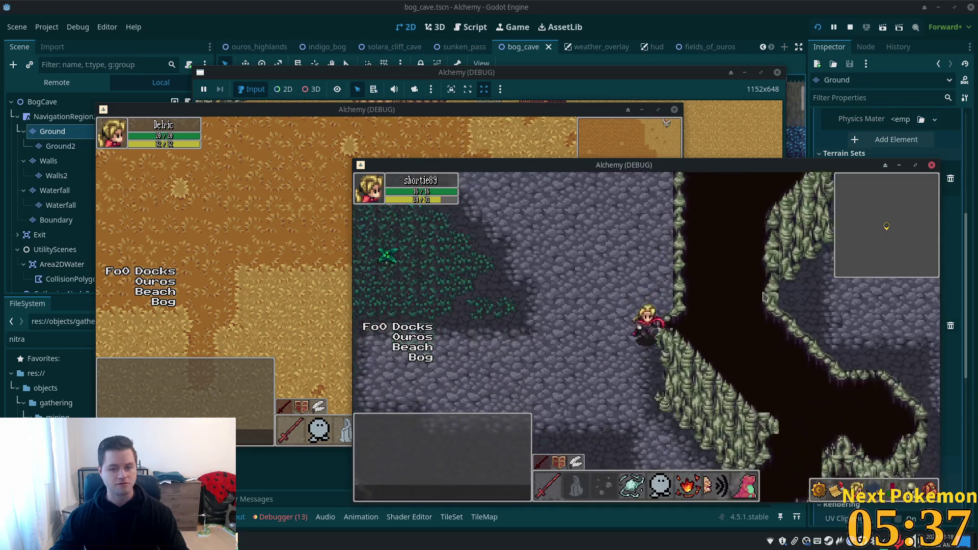
{"action": "key", "text": "Down"}
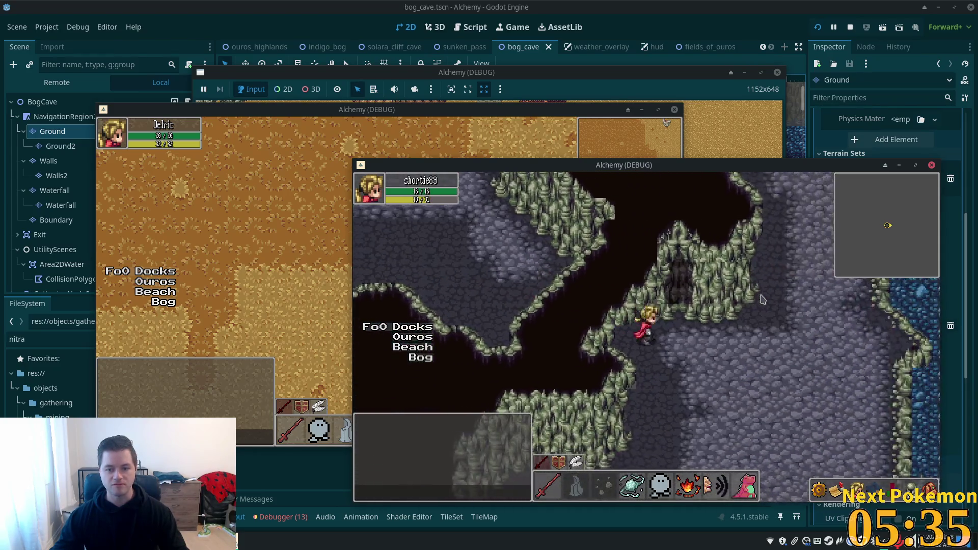
{"action": "key", "text": "Right"}
{"action": "key", "text": "Up"}
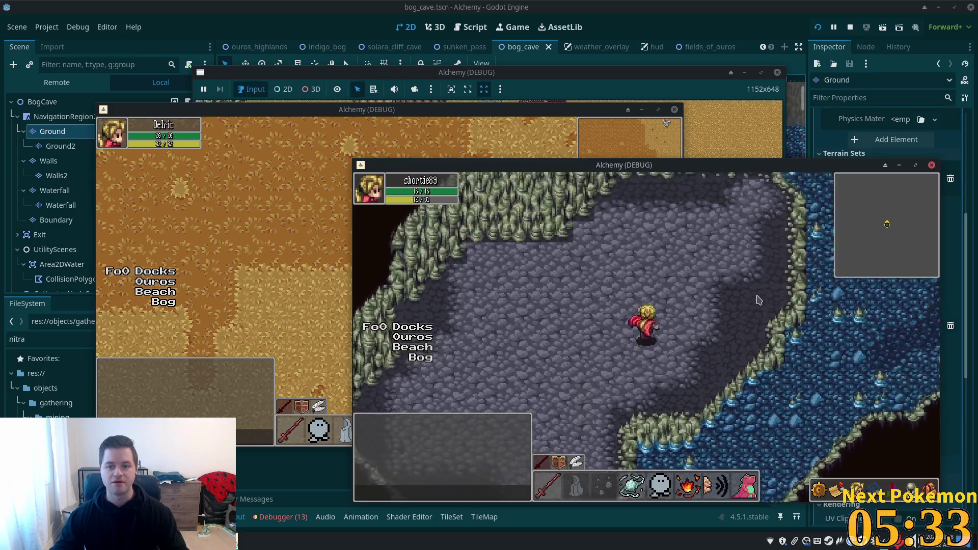
{"action": "key", "text": "Right"}
{"action": "key", "text": "Up"}
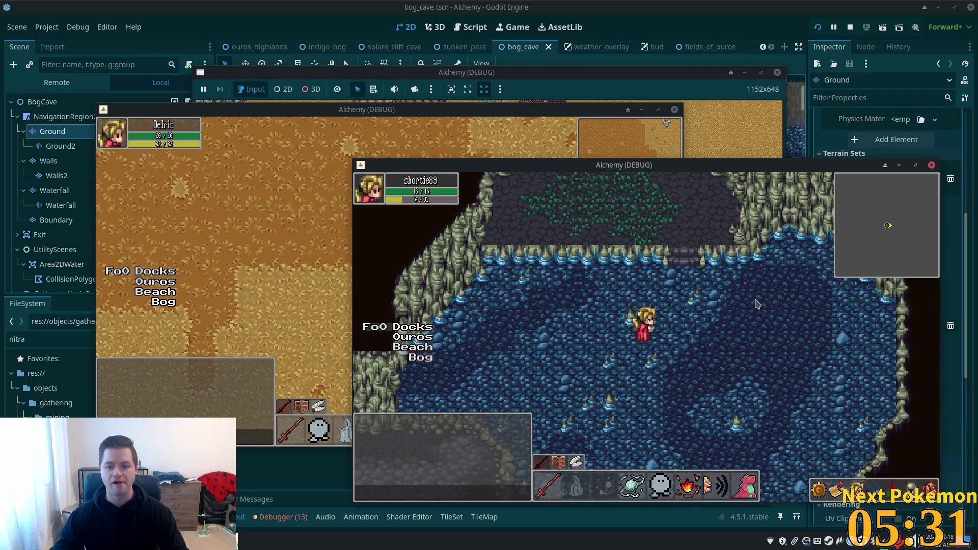
- Walk through the water back onto rock past the chasm, then stop the game with F8
{"action": "key", "text": "Left"}
{"action": "key", "text": "Down"}
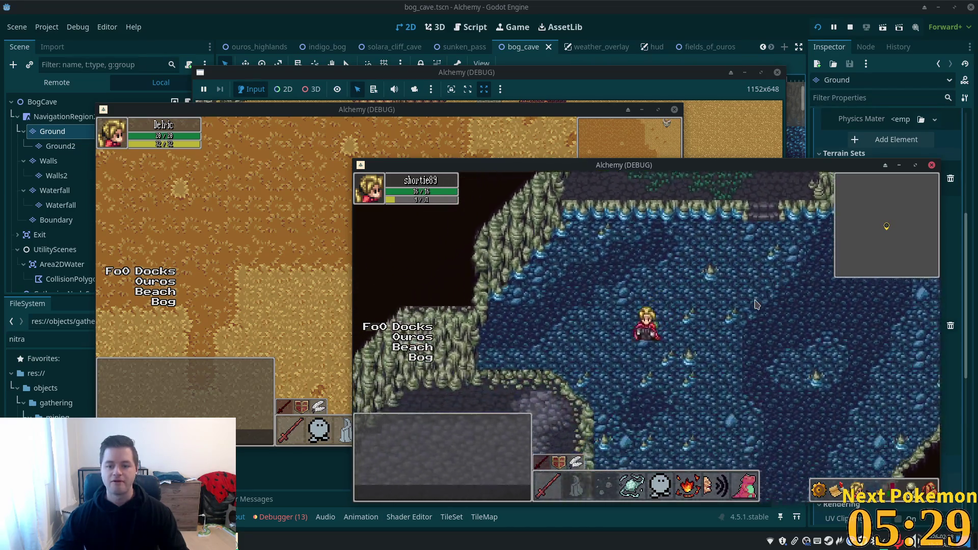
{"action": "key", "text": "Down"}
{"action": "key", "text": "Up"}
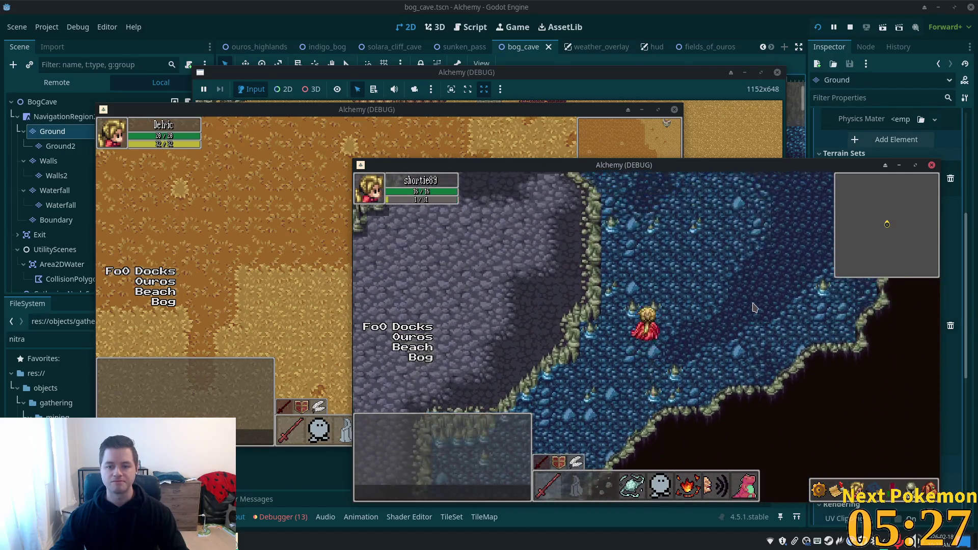
{"action": "key", "text": "Up"}
{"action": "key", "text": "Left"}
{"action": "key", "text": "Down"}
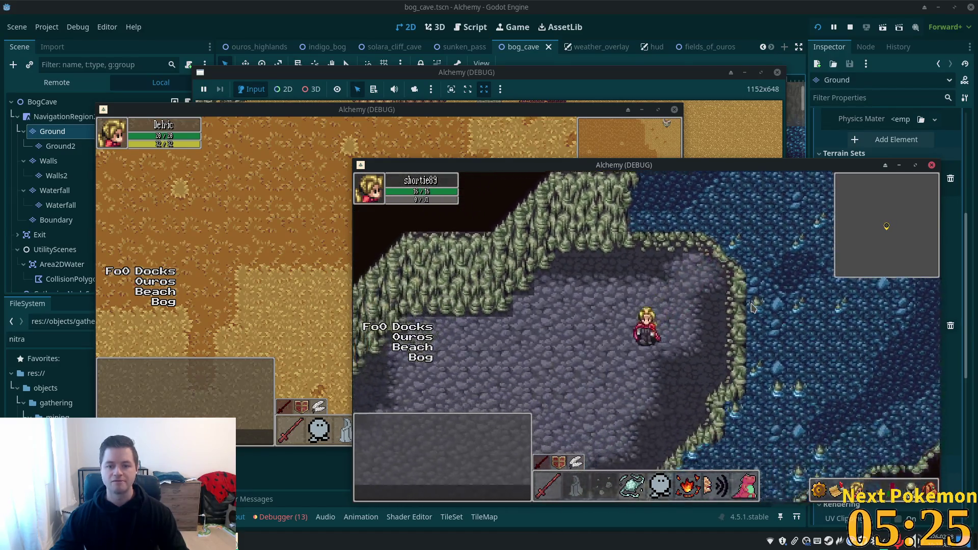
{"action": "key", "text": "Up"}
{"action": "key", "text": "Left"}
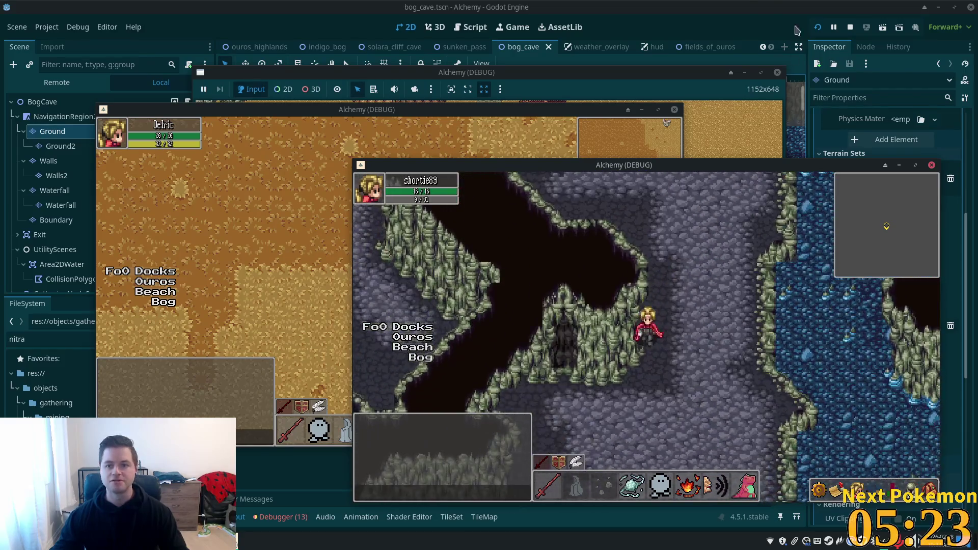
{"action": "key", "text": "F8"}
{"action": "key", "text": "Down"}
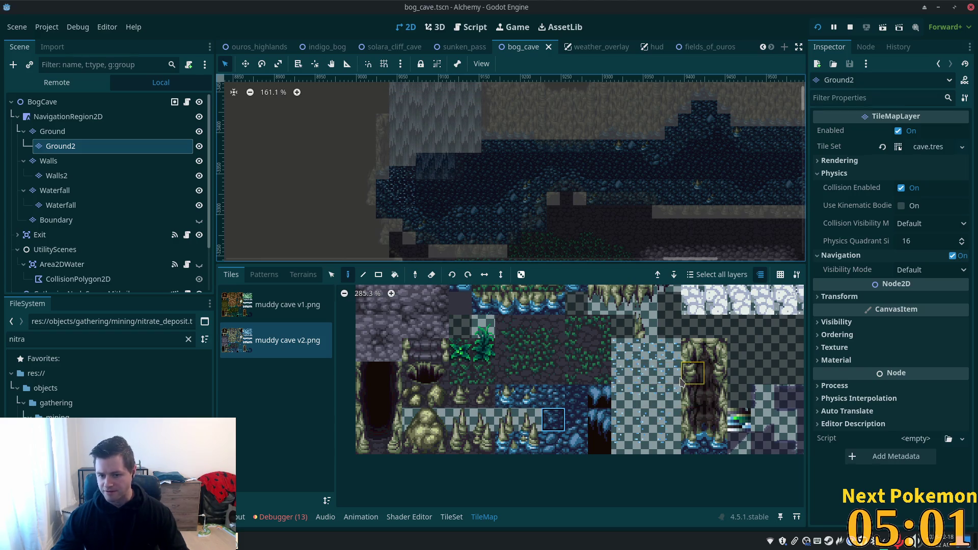
- Pick a single muddy cave v2 water tile and paint it into the cave water on Ground2
{"action": "left_click_drag", "start_coordinate": [623, 419], "coordinate": [675, 422]}
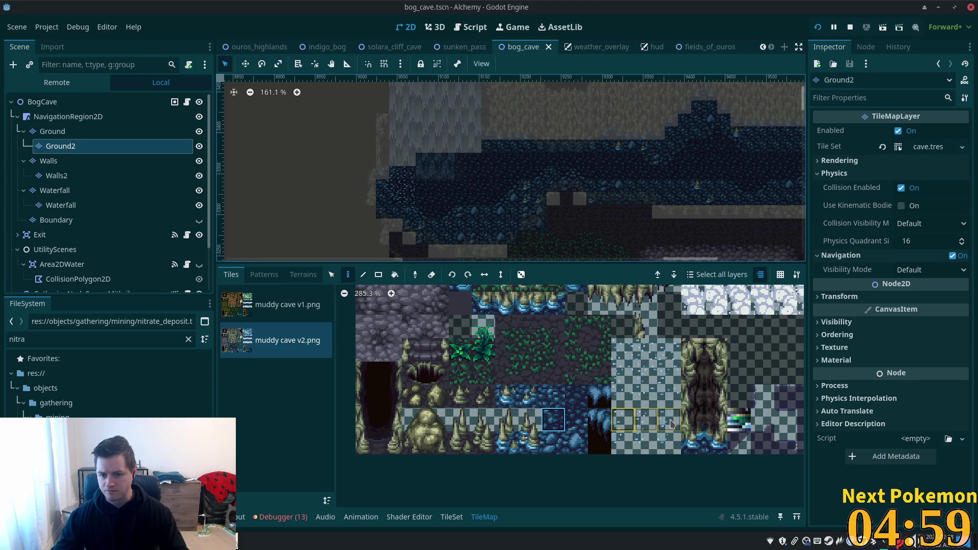
{"action": "left_click_drag", "start_coordinate": [623, 373], "coordinate": [671, 379]}
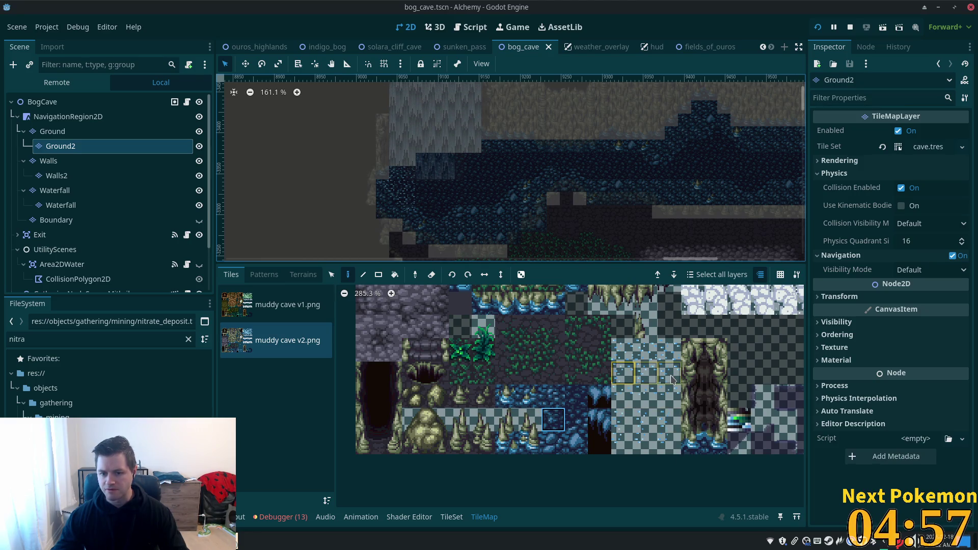
{"action": "left_click_drag", "start_coordinate": [623, 419], "coordinate": [672, 428]}
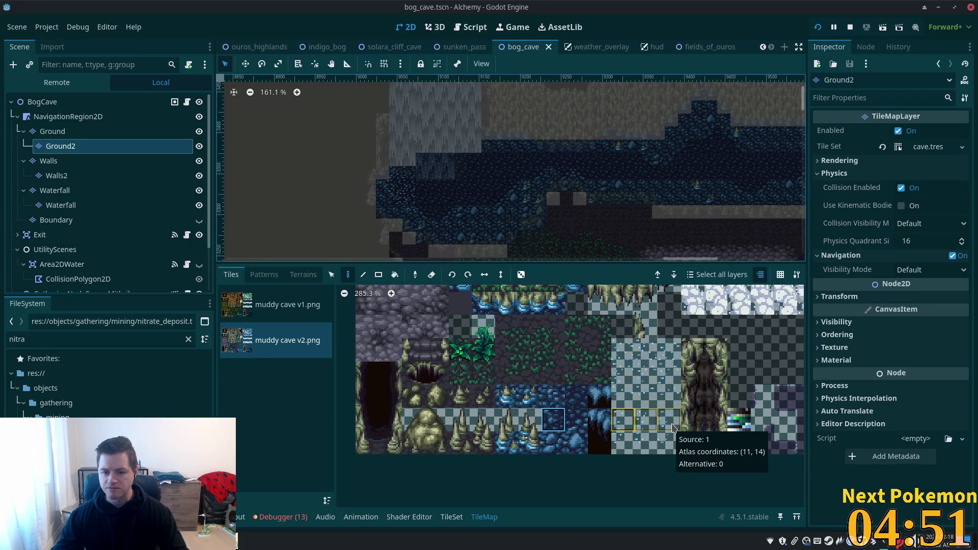
{"action": "left_click", "coordinate": [623, 374]}
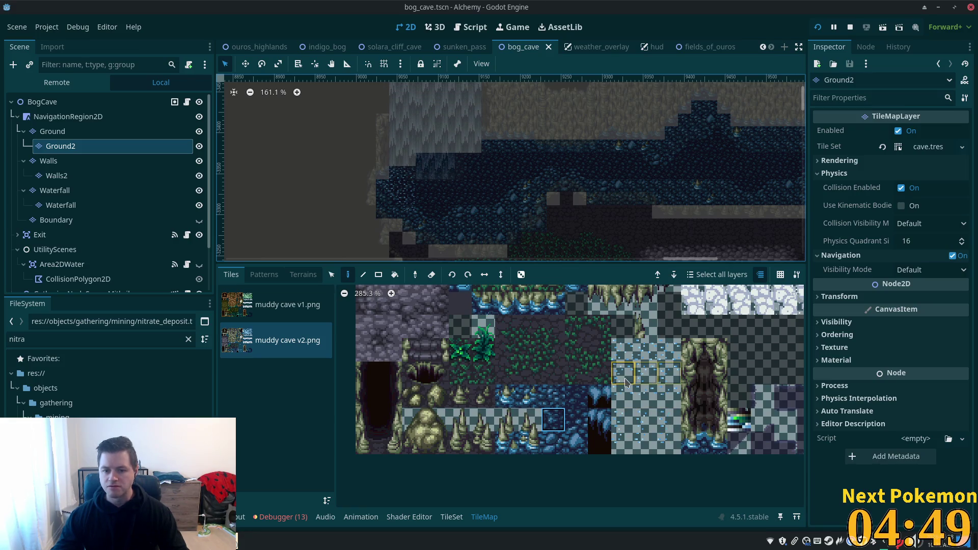
{"action": "left_click", "coordinate": [447, 213]}
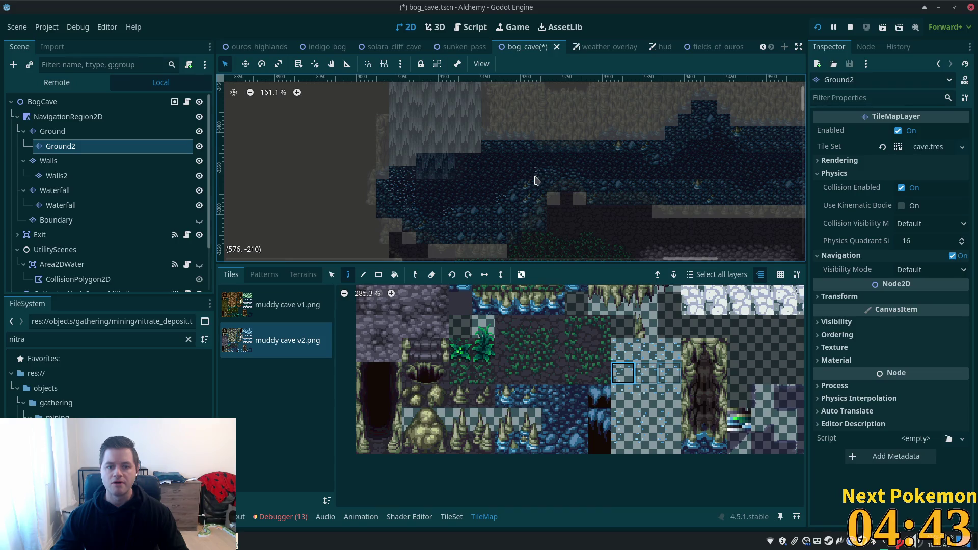
{"action": "left_click_drag", "start_coordinate": [724, 193], "coordinate": [618, 204]}
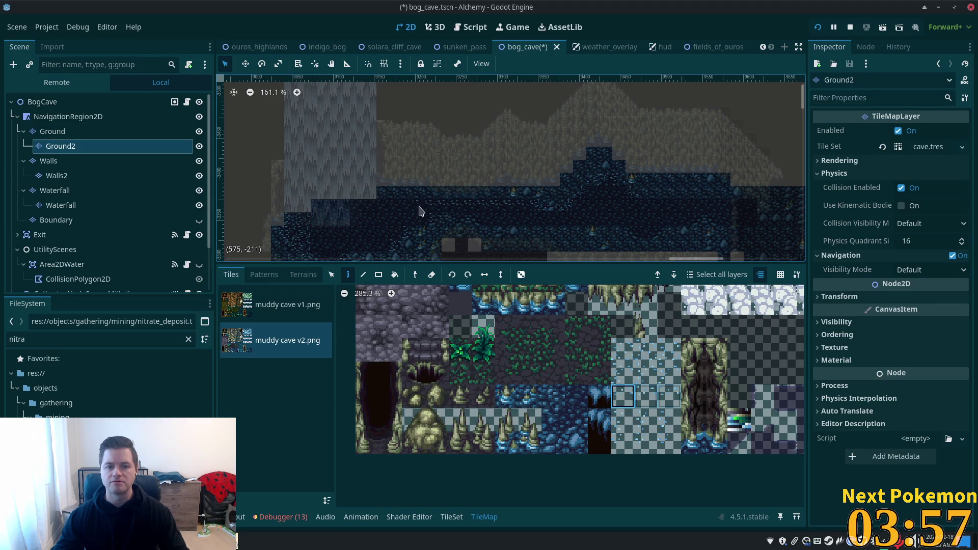
{"action": "scroll", "coordinate": [438, 215], "scroll_direction": "up", "scroll_amount": 2}
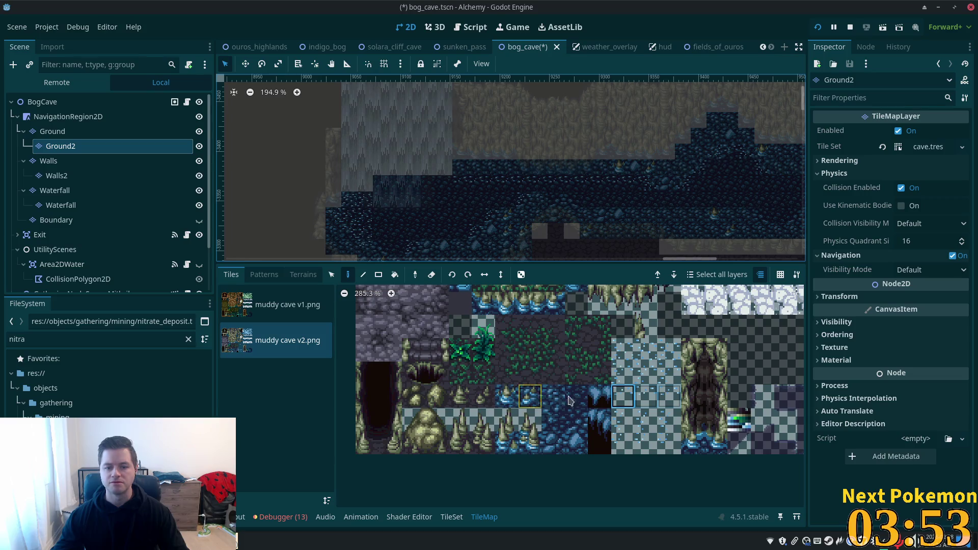
{"action": "scroll", "coordinate": [601, 351], "scroll_direction": "down", "scroll_amount": 2}
- With the Rect tool, fill a 6x2 block and two more rectangles of water tiles
{"action": "left_click", "coordinate": [608, 352]}
{"action": "left_click", "coordinate": [378, 274]}
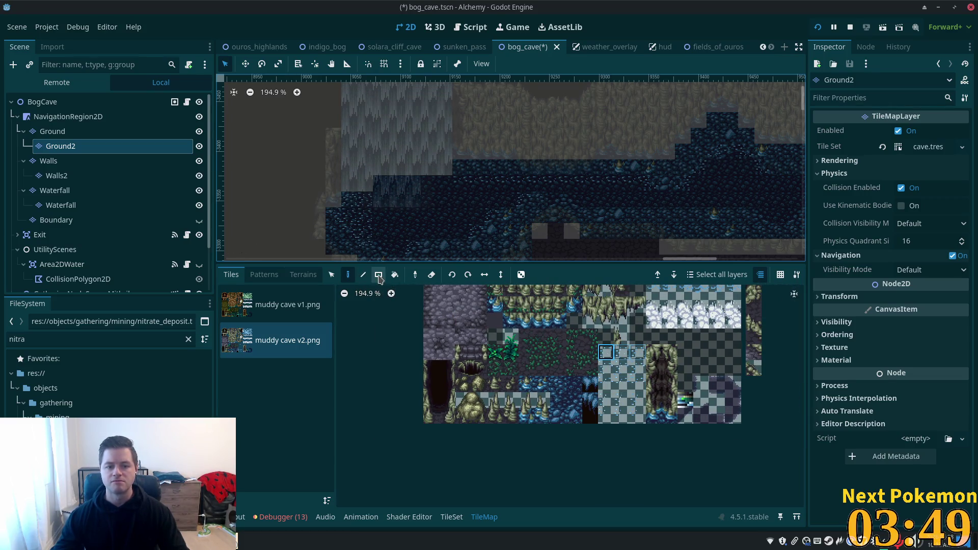
{"action": "left_click_drag", "start_coordinate": [378, 224], "coordinate": [460, 235]}
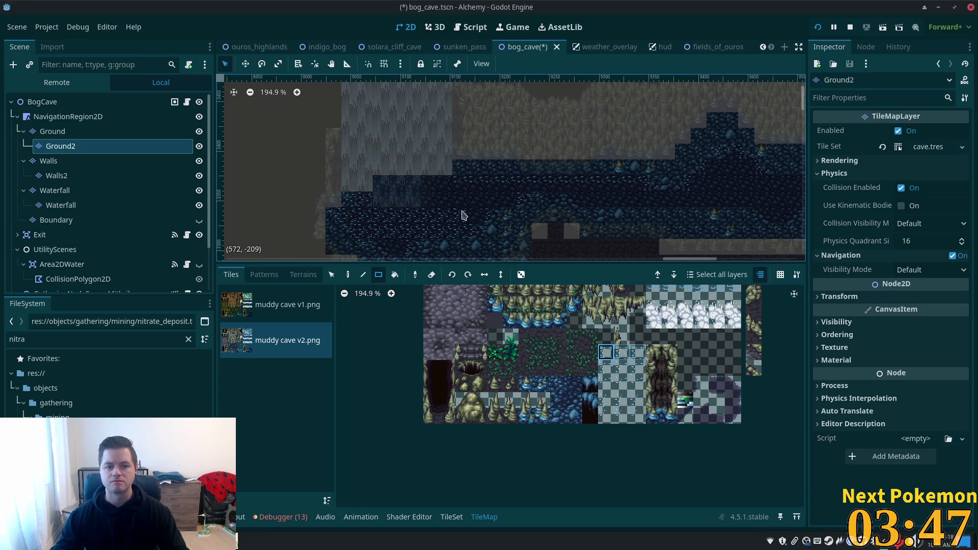
{"action": "left_click_drag", "start_coordinate": [398, 200], "coordinate": [503, 204]}
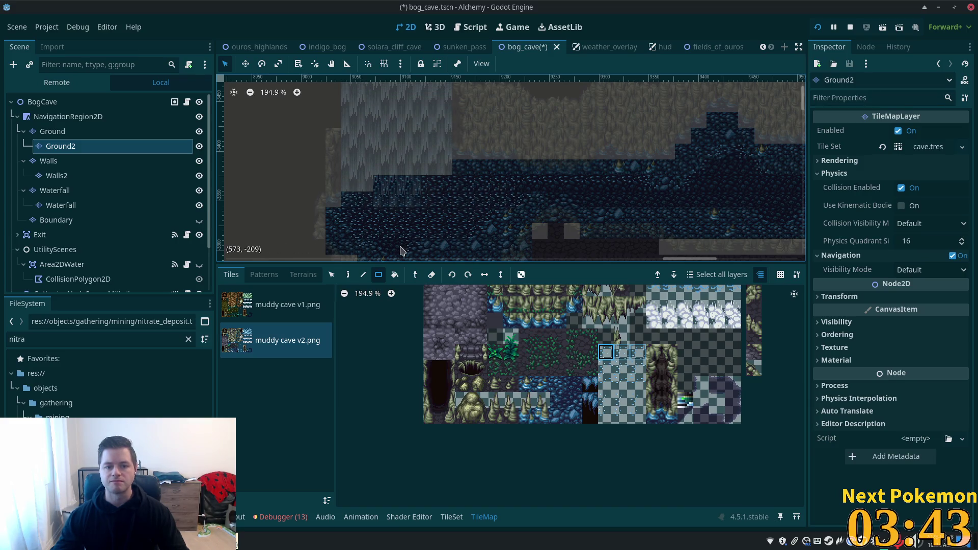
{"action": "scroll", "coordinate": [509, 214], "scroll_direction": "down", "scroll_amount": 2}
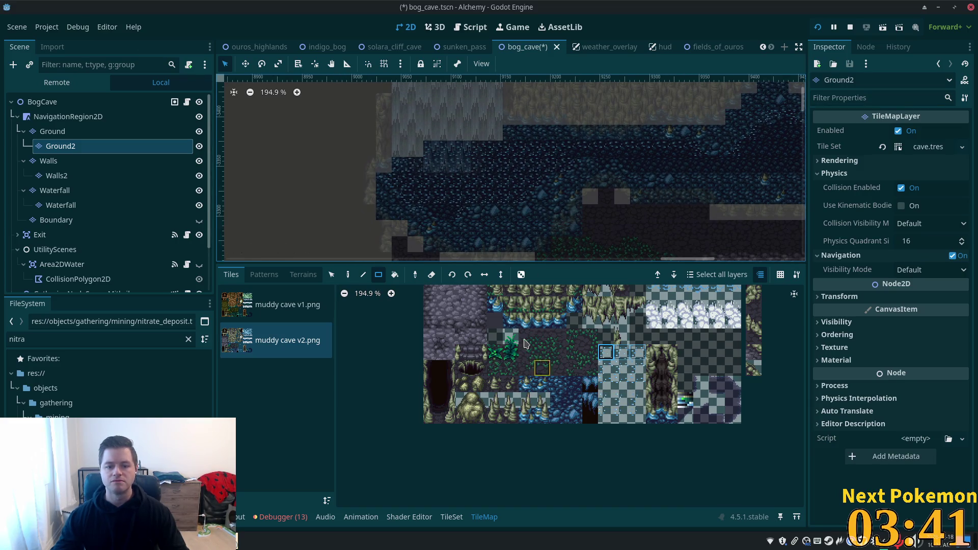
{"action": "left_click", "coordinate": [606, 384]}
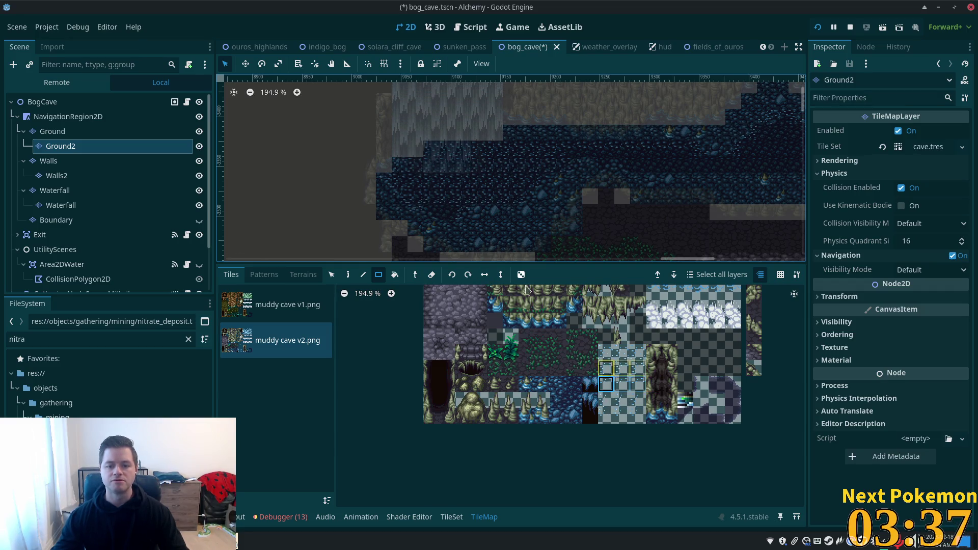
{"action": "left_click", "coordinate": [348, 275]}
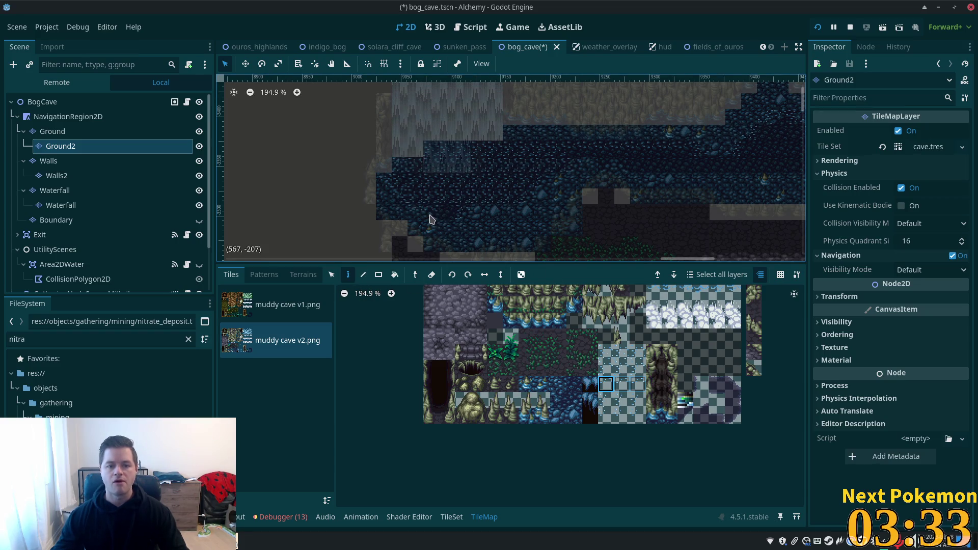
- Fill a 3x1 and a 9x1 row of water tiles further right along the pool
{"action": "left_click_drag", "start_coordinate": [605, 352], "coordinate": [637, 351]}
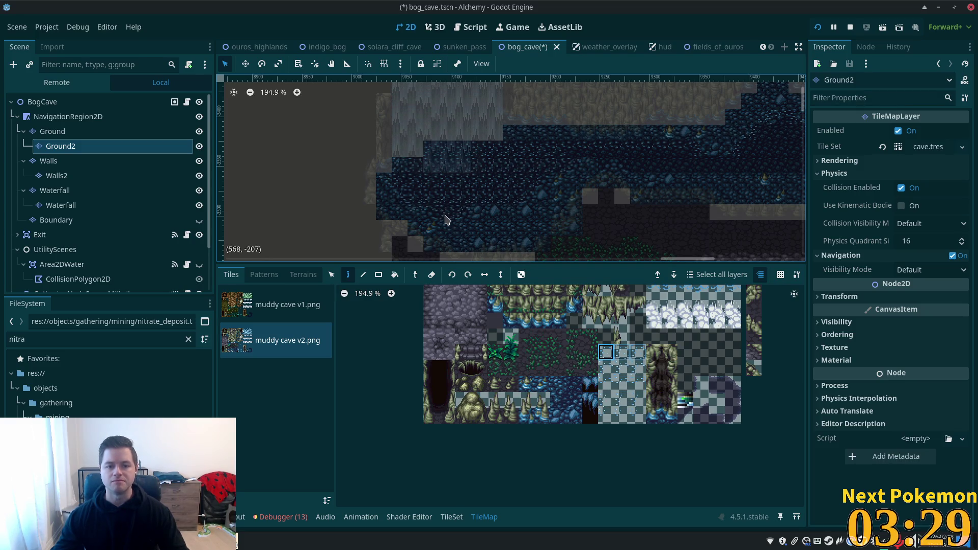
{"action": "scroll", "coordinate": [680, 183], "scroll_direction": "down", "scroll_amount": 1}
{"action": "mouse_move", "coordinate": [504, 239]}
{"action": "left_mouse_down"}
{"action": "mouse_move", "coordinate": [489, 224]}
{"action": "mouse_move", "coordinate": [515, 264]}
{"action": "left_mouse_up"}
{"action": "left_click", "coordinate": [379, 275]}
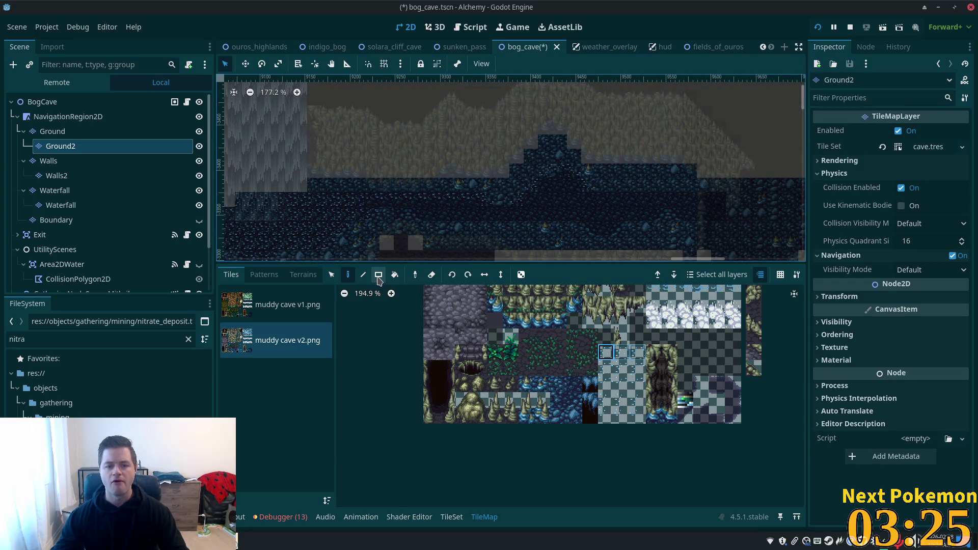
{"action": "mouse_move", "coordinate": [545, 186]}
{"action": "left_mouse_down"}
{"action": "mouse_move", "coordinate": [633, 207]}
{"action": "mouse_move", "coordinate": [692, 205]}
{"action": "mouse_move", "coordinate": [424, 215]}
{"action": "mouse_move", "coordinate": [644, 217]}
{"action": "left_mouse_up"}
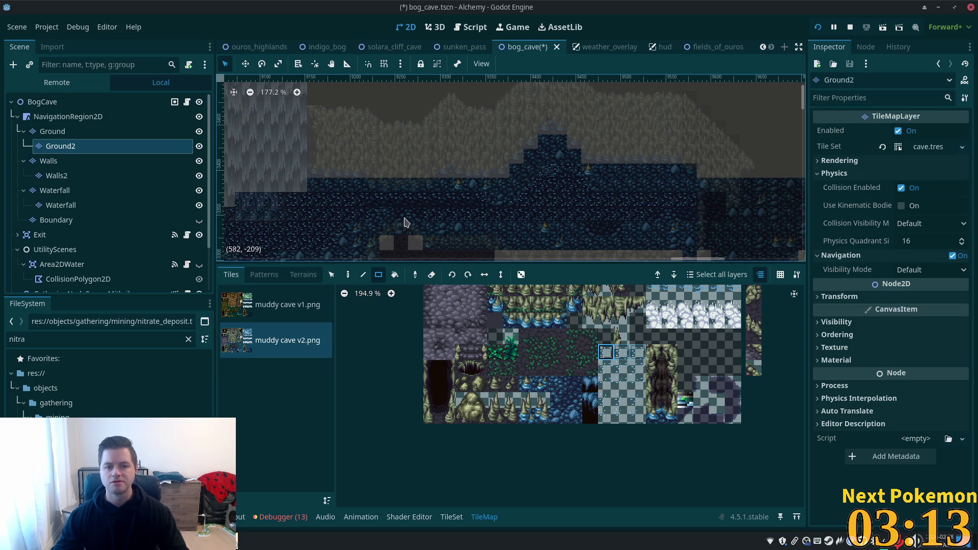
{"action": "mouse_move", "coordinate": [372, 205]}
{"action": "left_mouse_down"}
{"action": "mouse_move", "coordinate": [464, 205]}
{"action": "mouse_move", "coordinate": [487, 216]}
{"action": "left_mouse_up"}
{"action": "scroll", "coordinate": [483, 213], "scroll_direction": "up", "scroll_amount": 3}
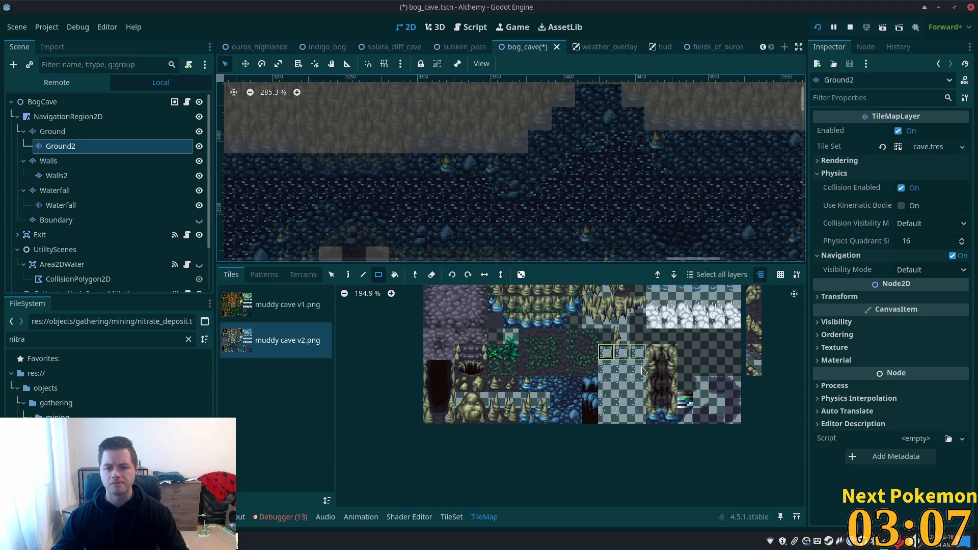
{"action": "left_click", "coordinate": [607, 383]}
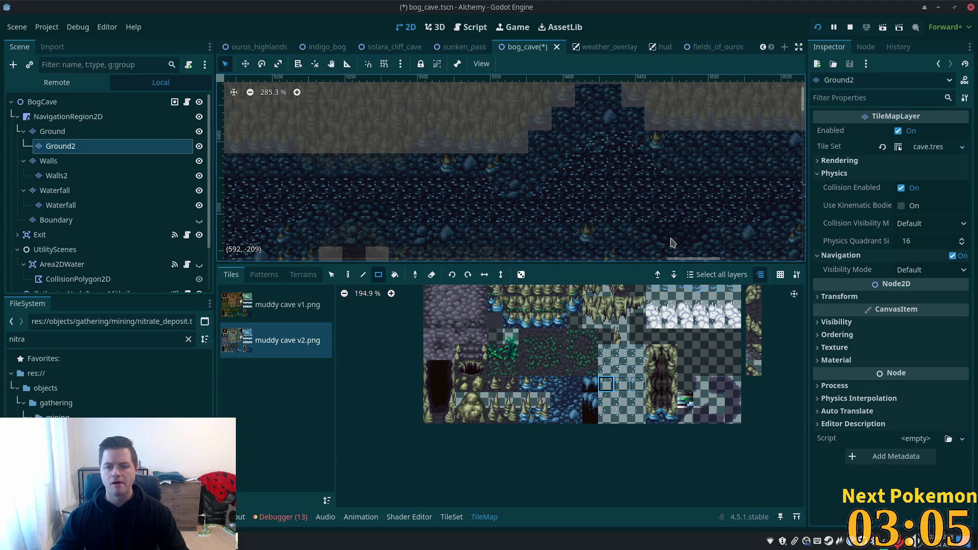
{"action": "left_click", "coordinate": [349, 275]}
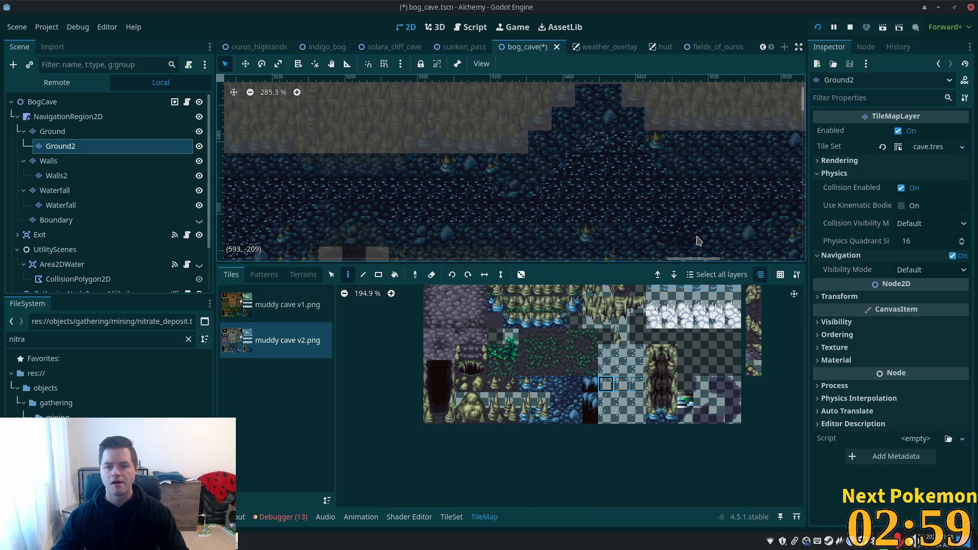
- Settle on a single water tile one row up and select BogCave to preview all layers
{"action": "left_click", "coordinate": [606, 400]}
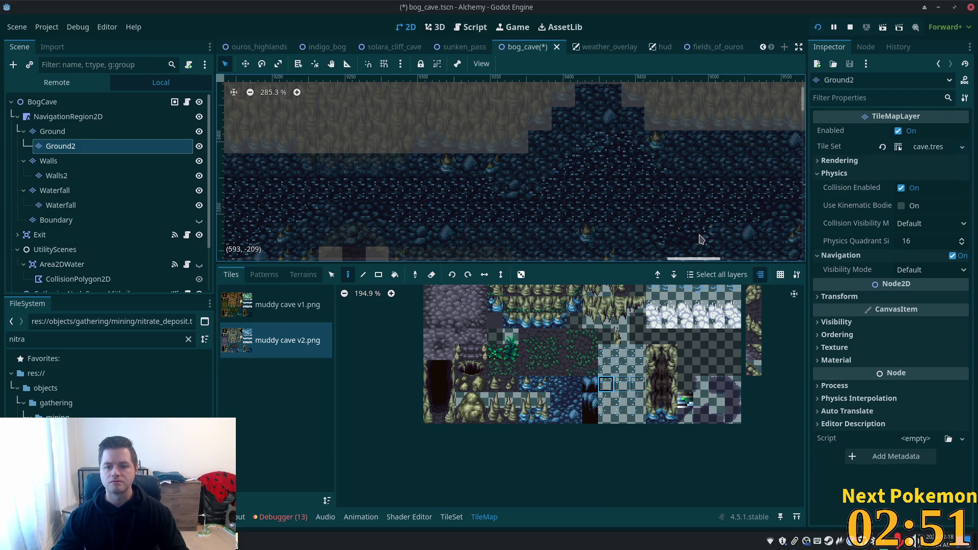
{"action": "scroll", "coordinate": [677, 204], "scroll_direction": "up", "scroll_amount": 5}
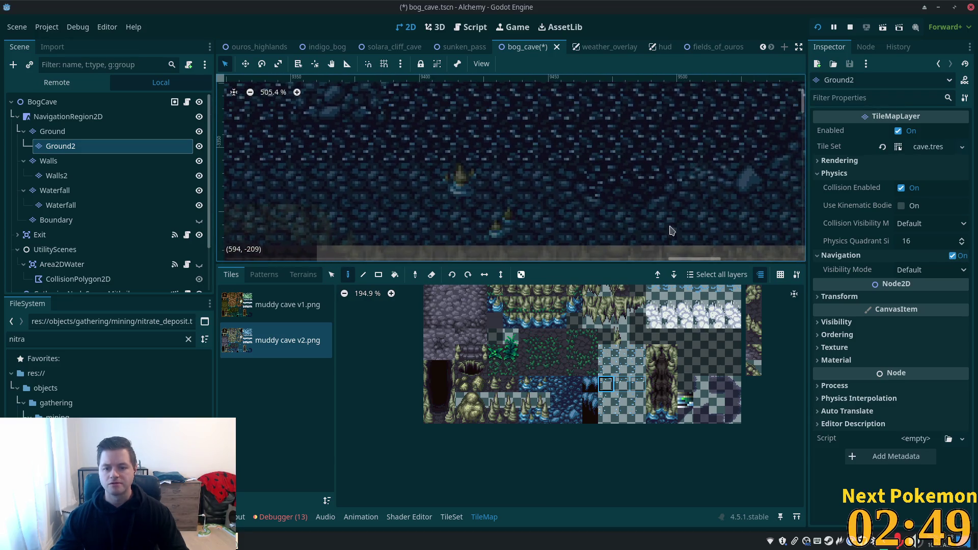
{"action": "left_click_drag", "start_coordinate": [606, 352], "coordinate": [637, 351]}
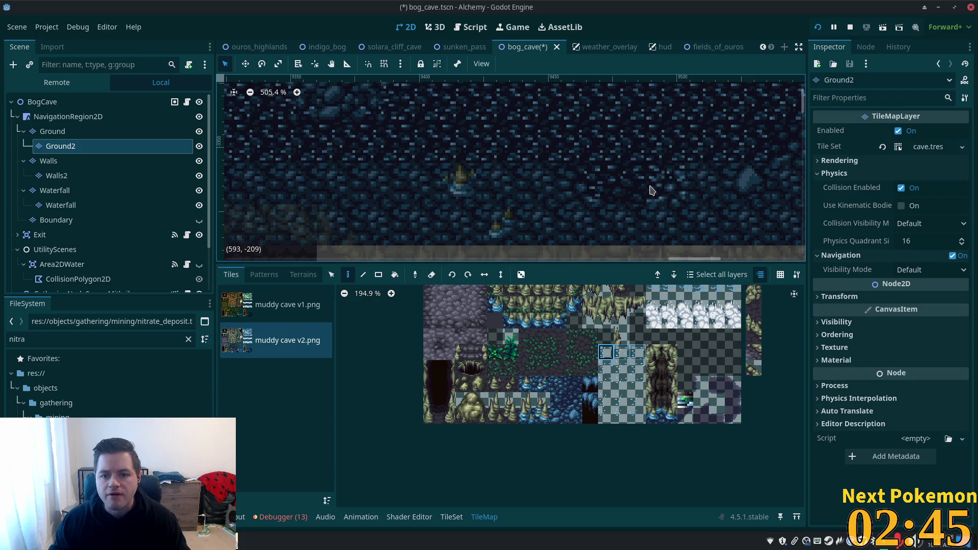
{"action": "left_click_drag", "start_coordinate": [606, 368], "coordinate": [637, 368]}
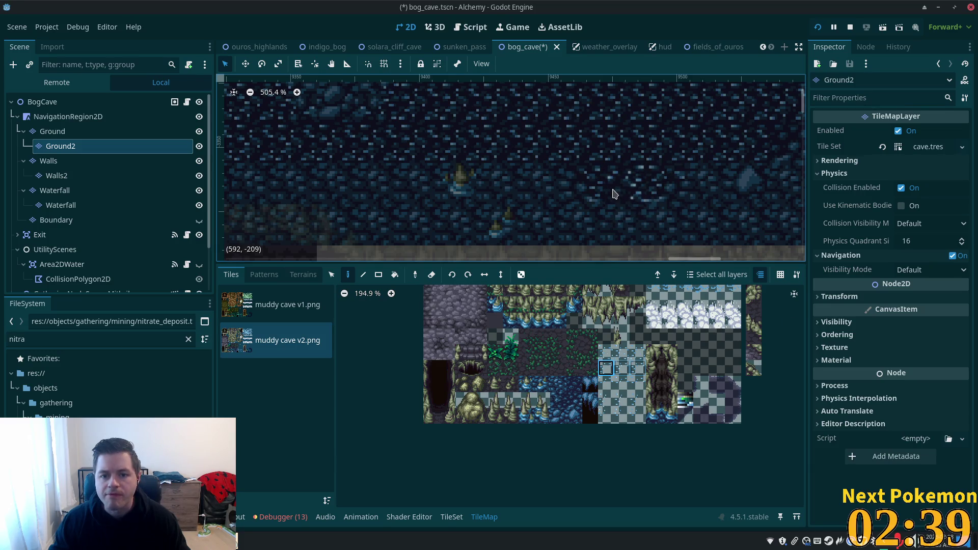
{"action": "left_click", "coordinate": [606, 352]}
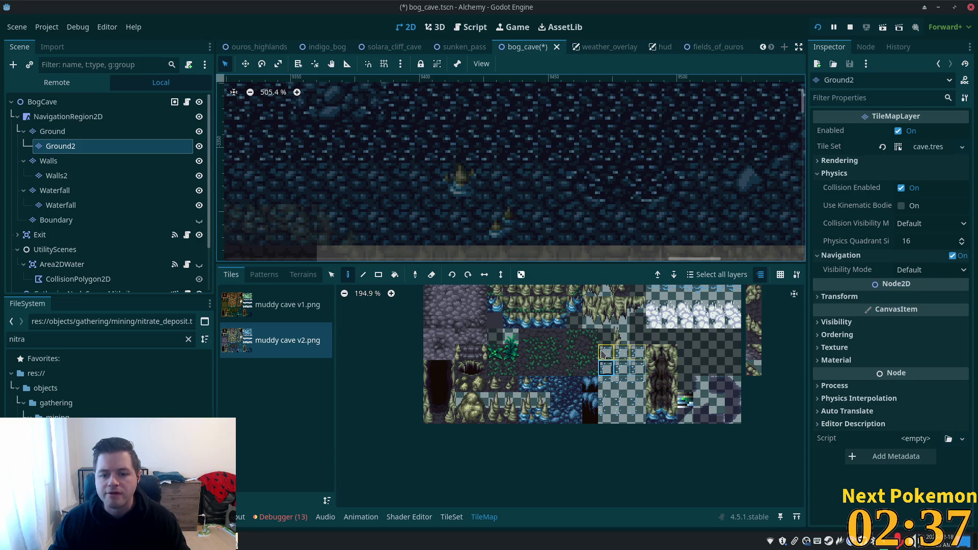
{"action": "scroll", "coordinate": [687, 159], "scroll_direction": "down", "scroll_amount": 6}
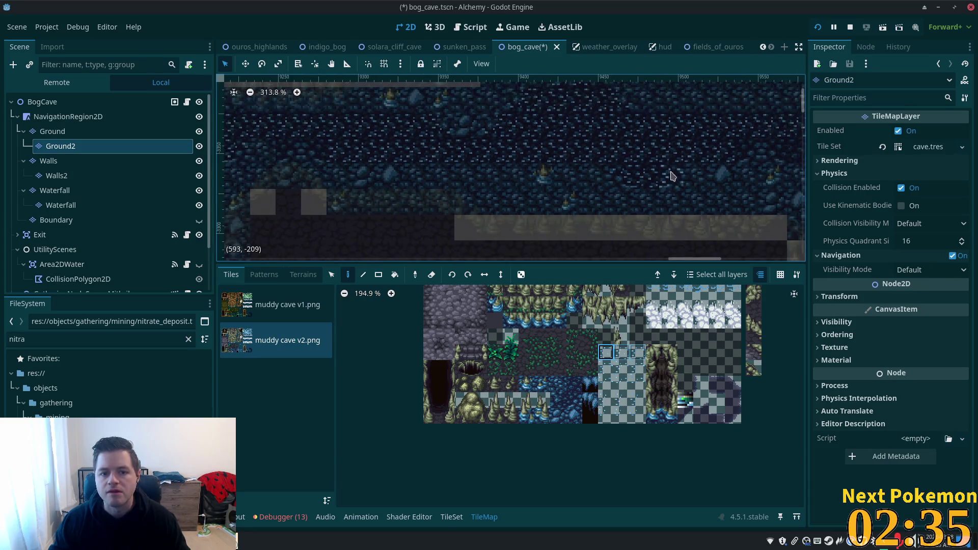
{"action": "left_click", "coordinate": [75, 107]}
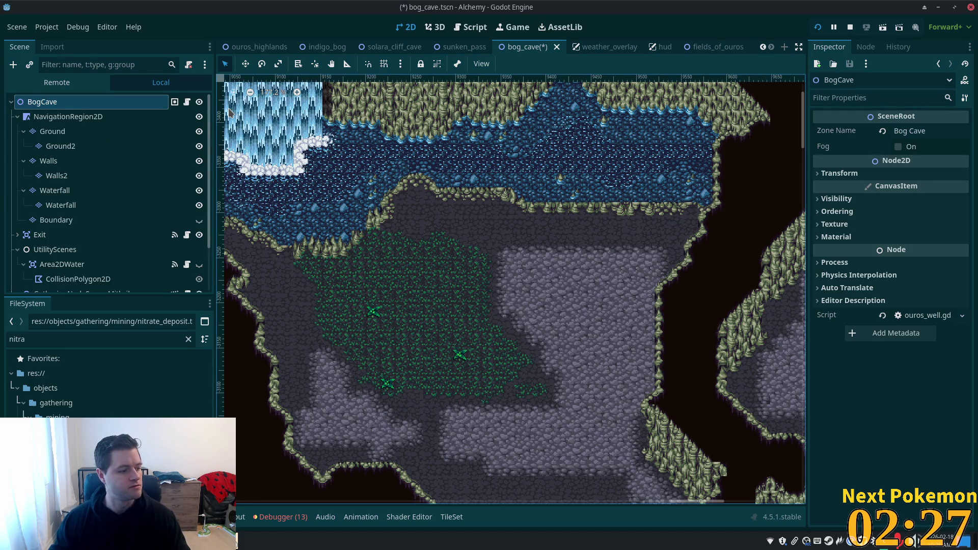
- On the Ground layer, pick a single water tile and undo the stray grey dotted tile
{"action": "scroll", "coordinate": [681, 176], "scroll_direction": "up", "scroll_amount": 1}
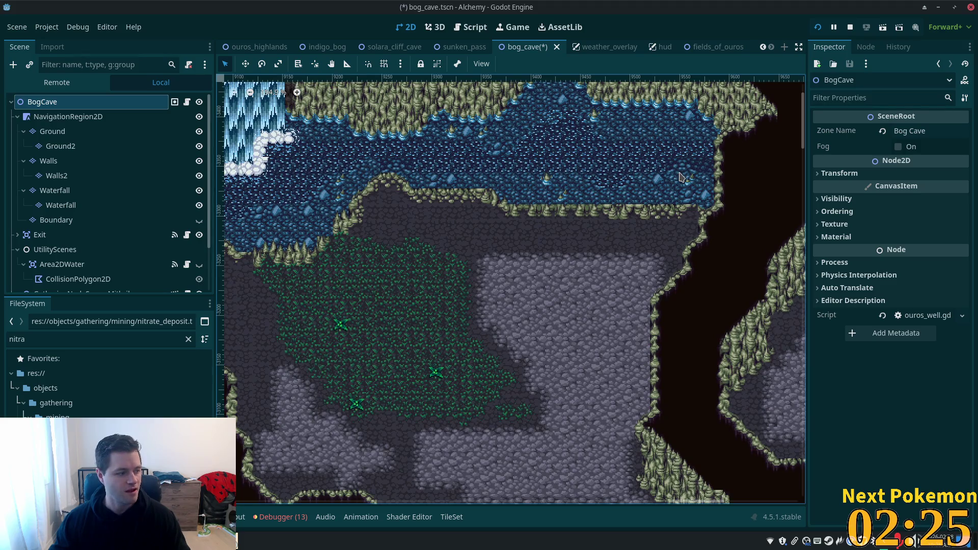
{"action": "scroll", "coordinate": [679, 176], "scroll_direction": "up", "scroll_amount": 1}
{"action": "scroll", "coordinate": [679, 177], "scroll_direction": "up", "scroll_amount": 6}
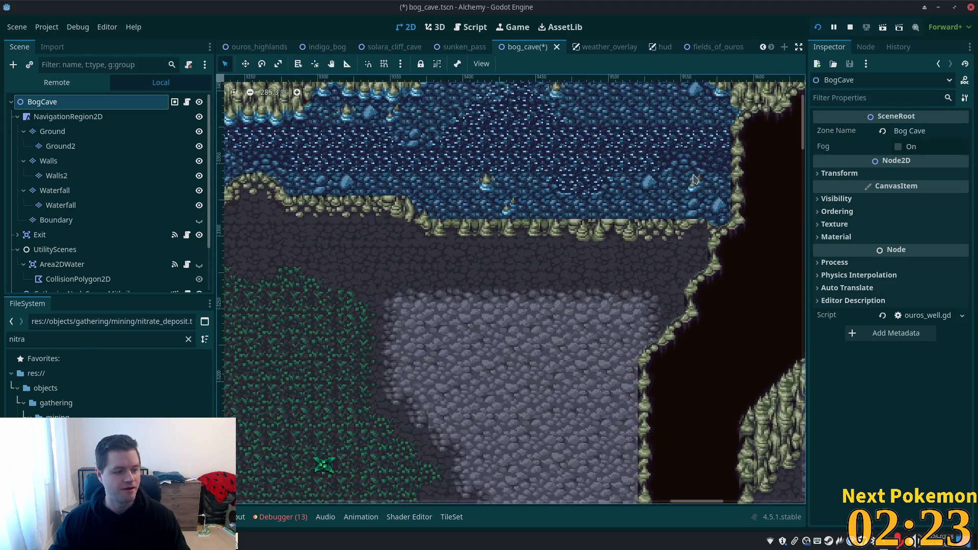
{"action": "scroll", "coordinate": [629, 263], "scroll_direction": "up", "scroll_amount": 4}
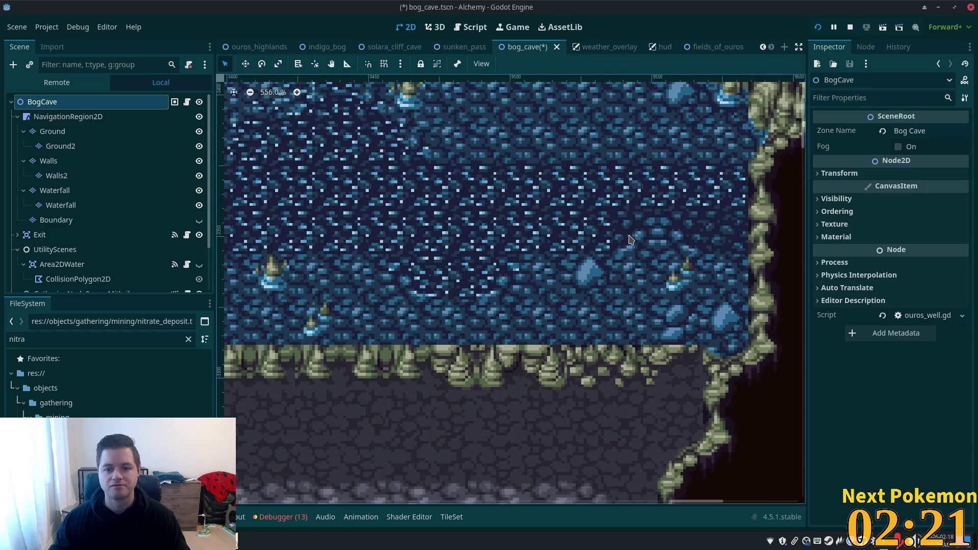
{"action": "left_click", "coordinate": [51, 133]}
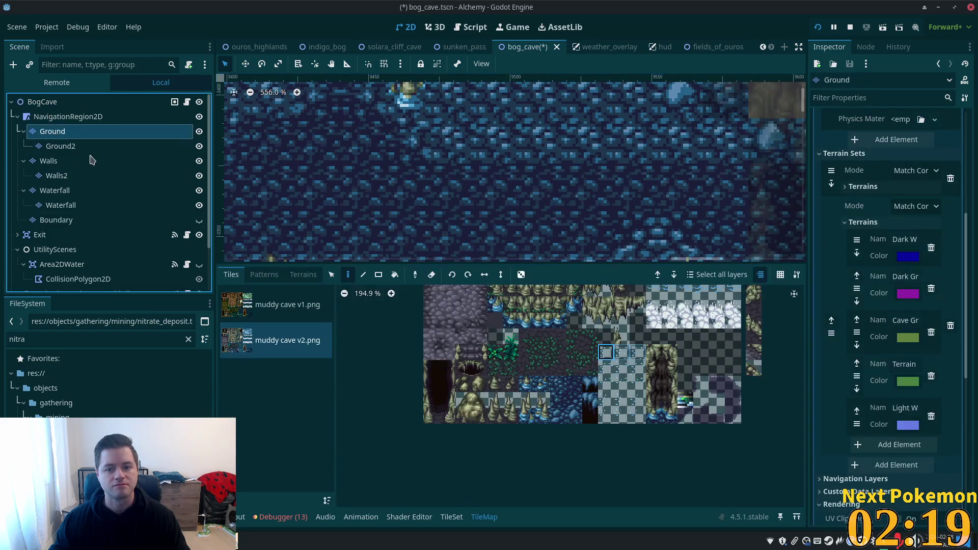
{"action": "left_click", "coordinate": [606, 368]}
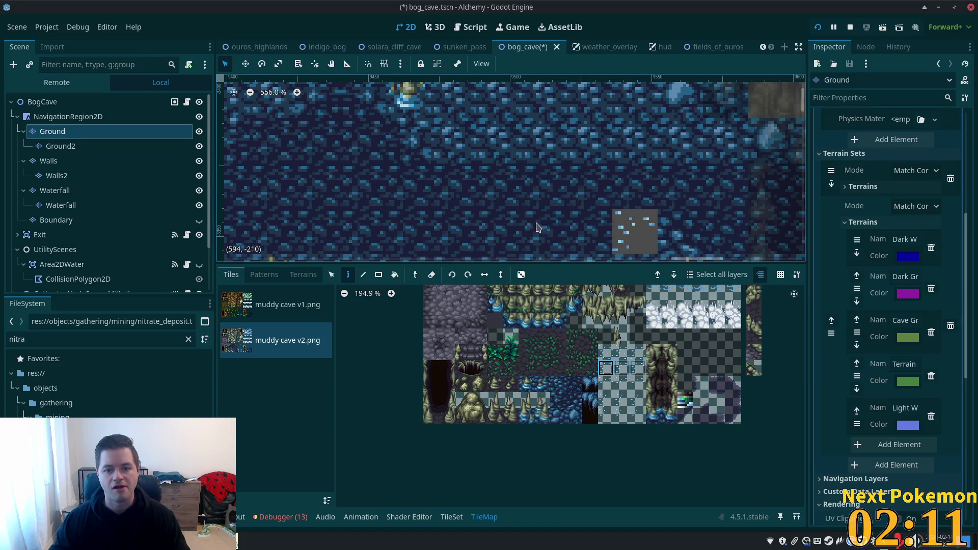
{"action": "key", "text": "ctrl+z"}
- Move from the Walls layer back through Ground and settle on Ground2 for editing
{"action": "left_click", "coordinate": [49, 161]}
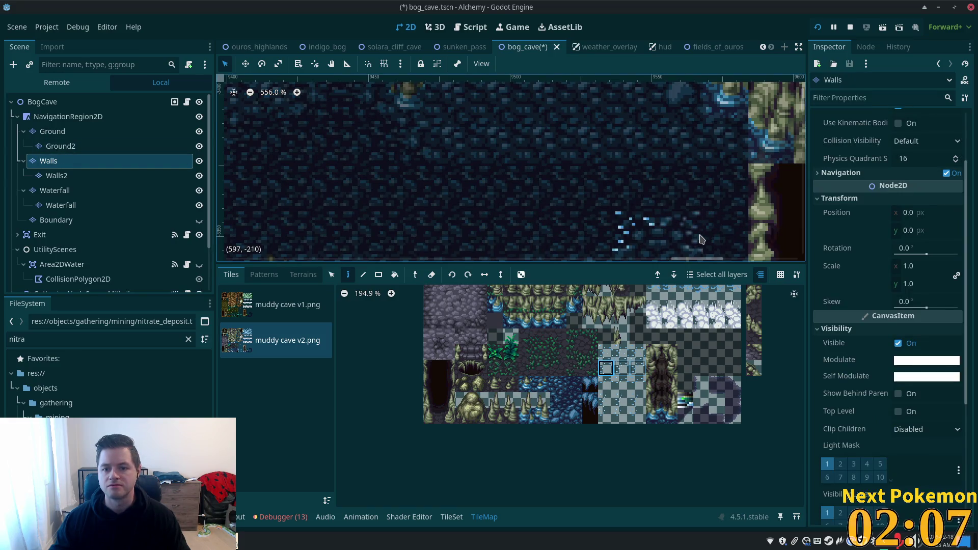
{"action": "left_click", "coordinate": [51, 131]}
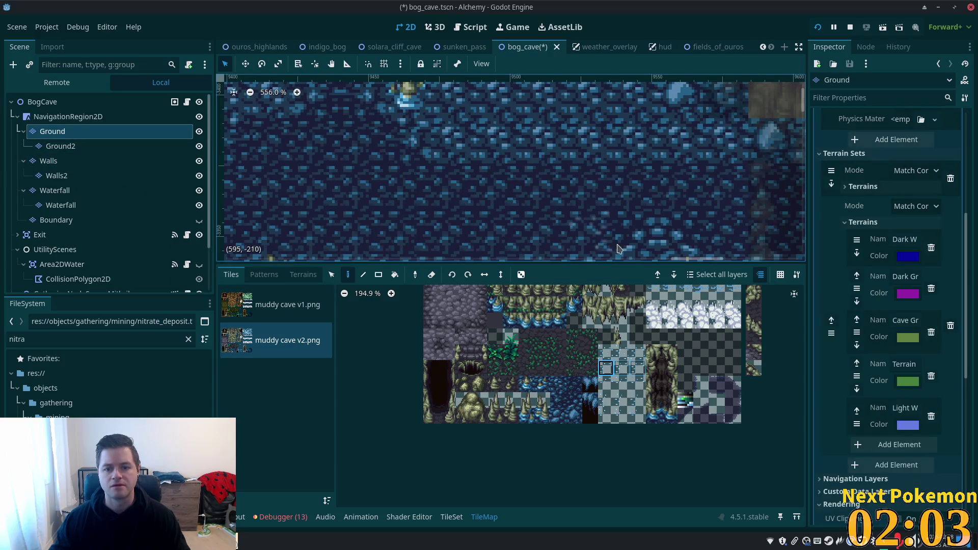
{"action": "scroll", "coordinate": [393, 194], "scroll_direction": "down", "scroll_amount": 6}
{"action": "left_click", "coordinate": [60, 146]}
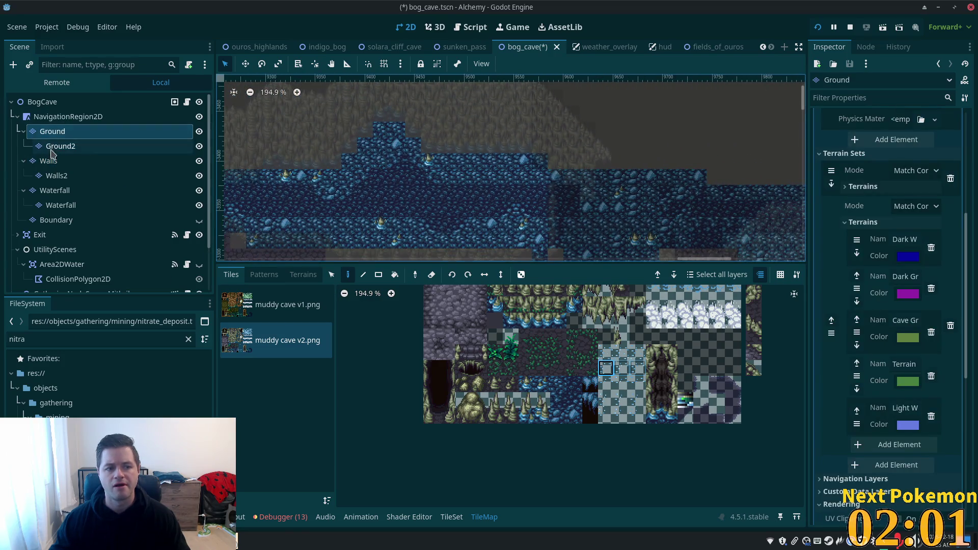
{"action": "scroll", "coordinate": [508, 191], "scroll_direction": "up", "scroll_amount": 5}
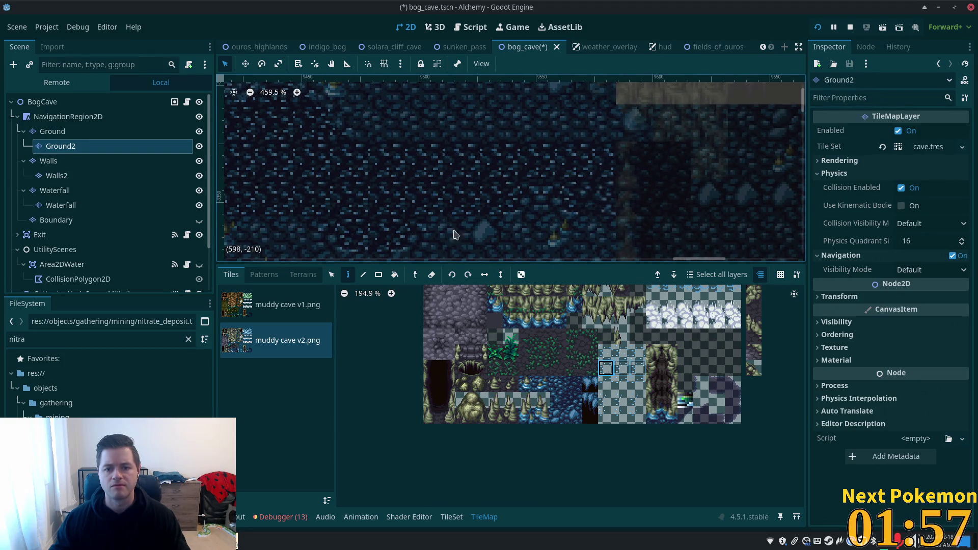
- Try atlas tiles one row up, then one row lower, in the muddy cave v2 tileset
{"action": "left_click", "coordinate": [606, 352]}
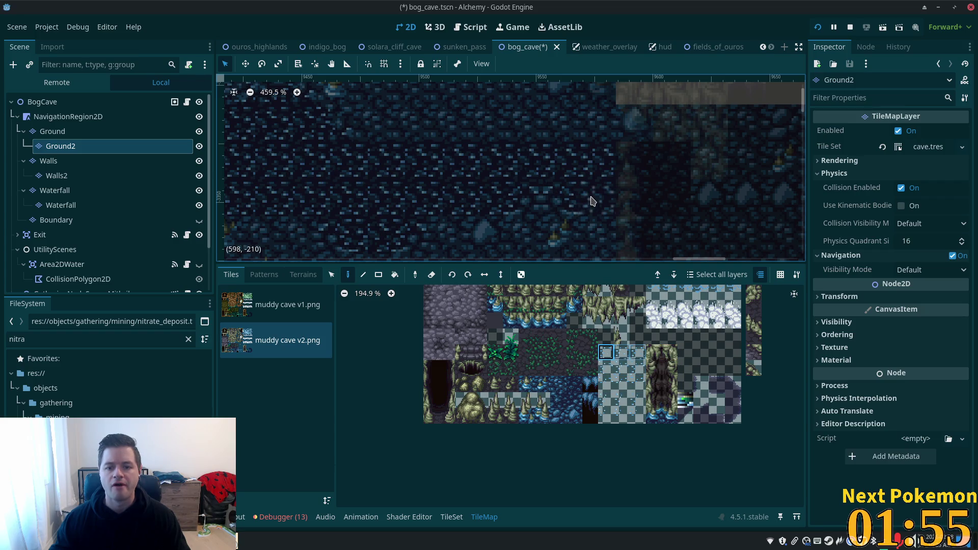
{"action": "scroll", "coordinate": [662, 208], "scroll_direction": "down", "scroll_amount": 6}
{"action": "scroll", "coordinate": [583, 211], "scroll_direction": "down", "scroll_amount": 1}
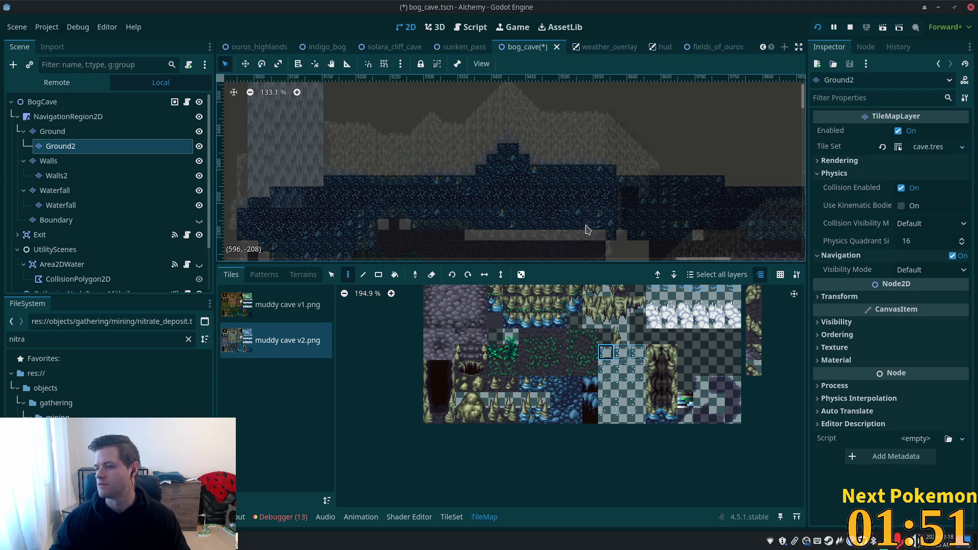
{"action": "scroll", "coordinate": [566, 218], "scroll_direction": "up", "scroll_amount": 8}
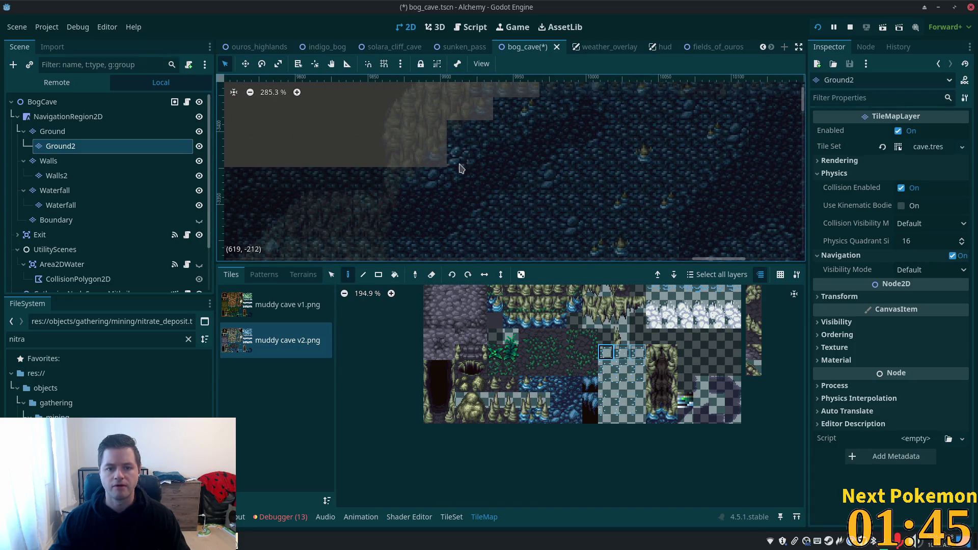
{"action": "left_click", "coordinate": [455, 191], "text": "ctrl"}
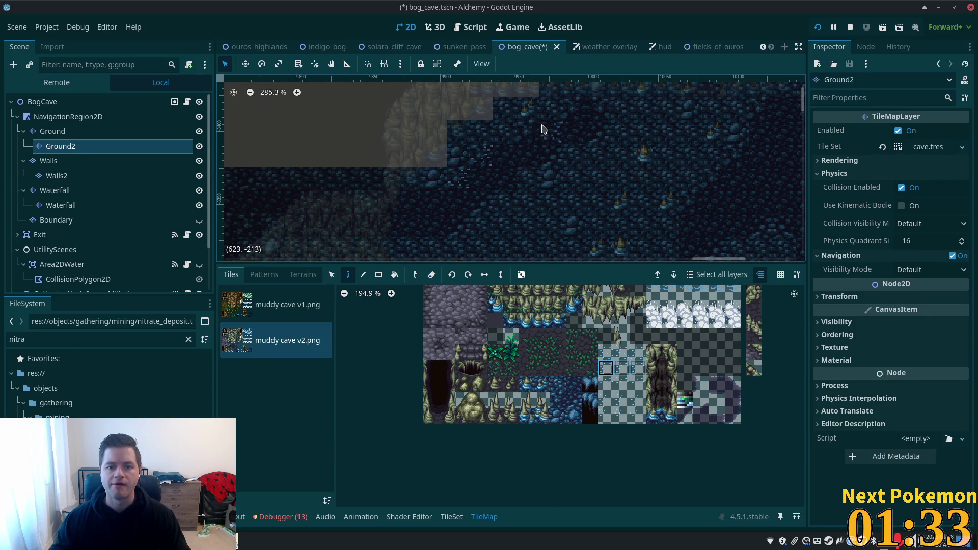
- Select a strip of three adjacent water tiles while panning along the cave water
{"action": "mouse_move", "coordinate": [590, 136]}
{"action": "left_mouse_down"}
{"action": "mouse_move", "coordinate": [568, 256]}
{"action": "mouse_move", "coordinate": [564, 212]}
{"action": "left_mouse_up"}
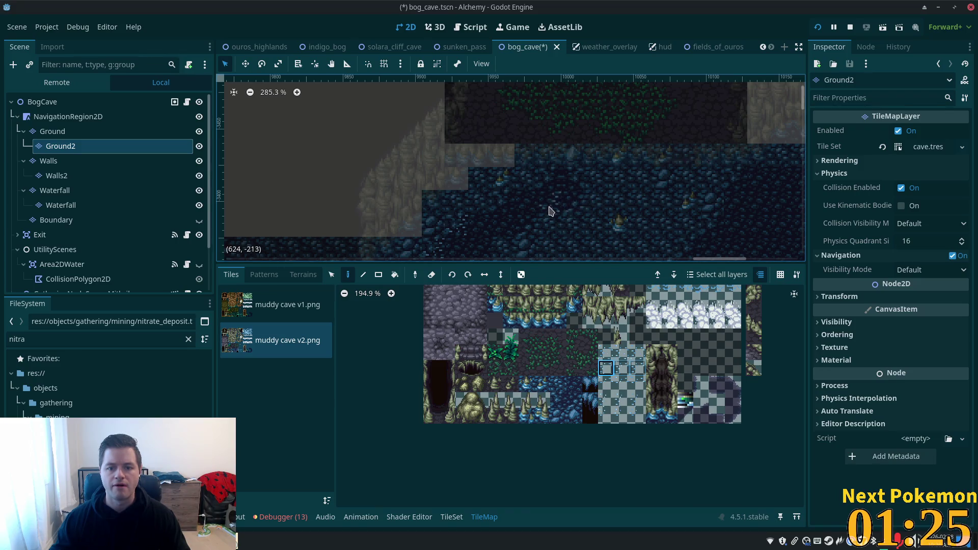
{"action": "left_click_drag", "start_coordinate": [605, 368], "coordinate": [639, 368]}
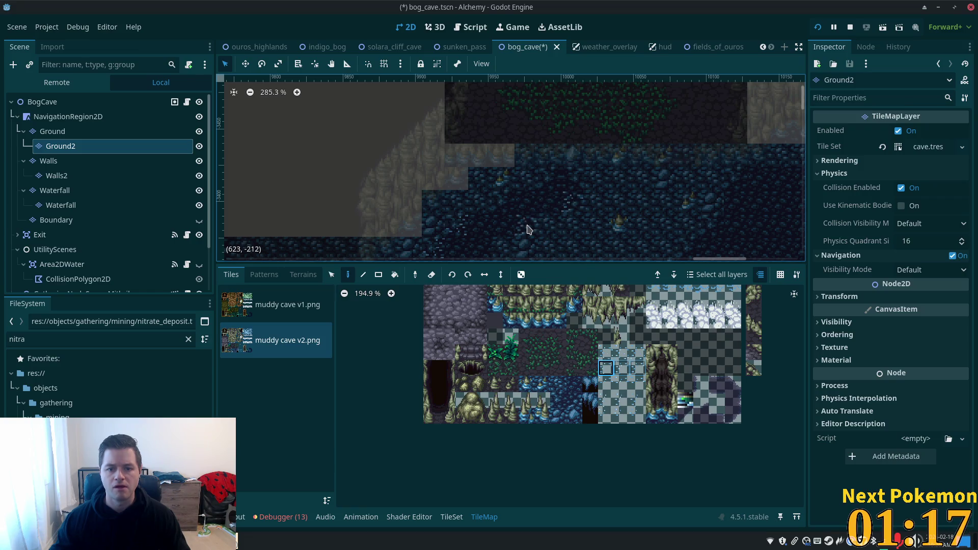
{"action": "left_click_drag", "start_coordinate": [550, 218], "coordinate": [620, 125]}
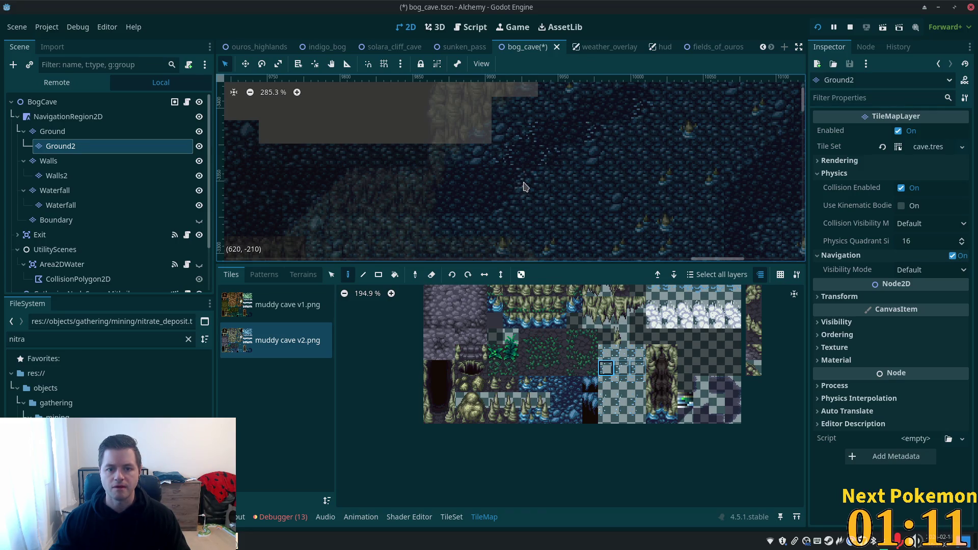
{"action": "mouse_move", "coordinate": [452, 204]}
{"action": "left_mouse_down"}
{"action": "mouse_move", "coordinate": [499, 207]}
{"action": "mouse_move", "coordinate": [398, 225]}
{"action": "left_mouse_up"}
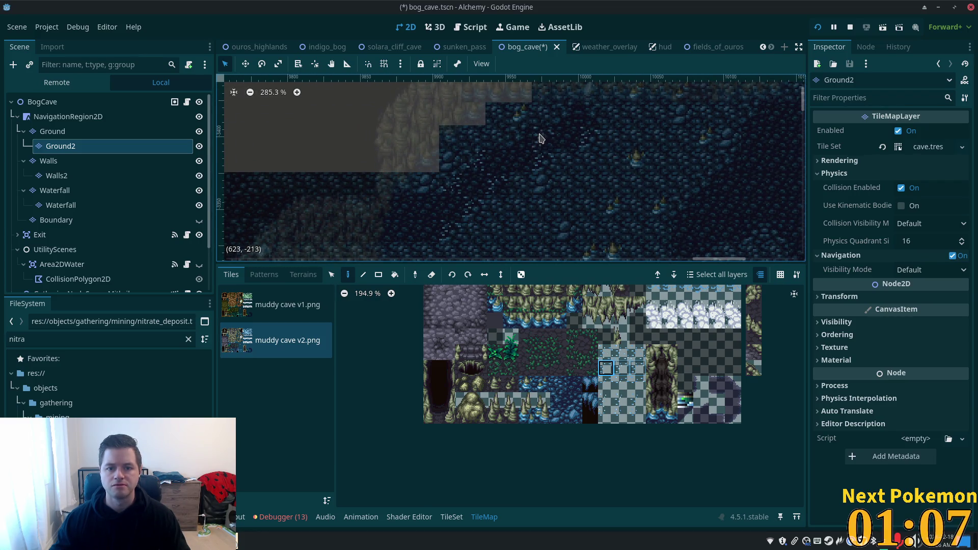
- Pan the view over the next water areas up to the upper-right pool
{"action": "scroll", "coordinate": [584, 204], "scroll_direction": "right", "scroll_amount": 5}
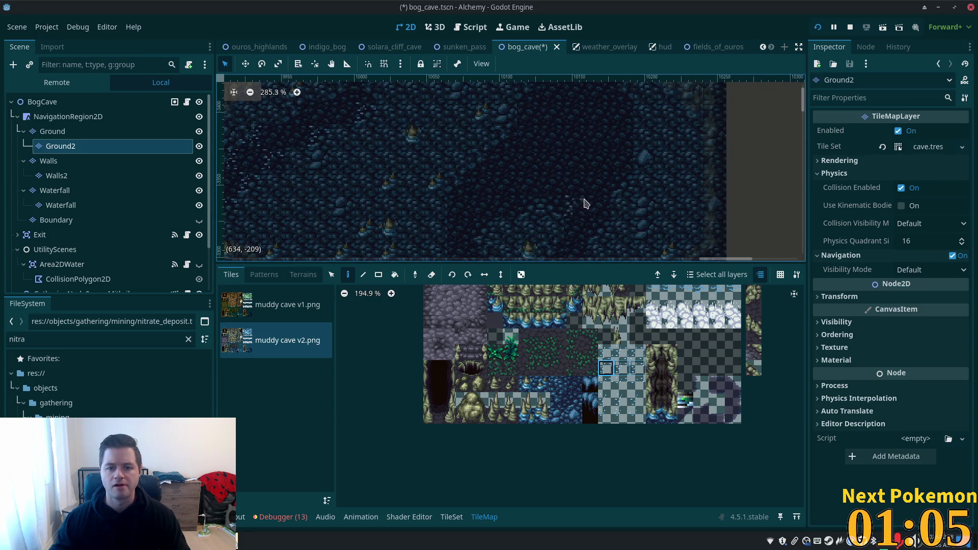
{"action": "scroll", "coordinate": [586, 229], "scroll_direction": "up", "scroll_amount": 2}
{"action": "scroll", "coordinate": [570, 240], "scroll_direction": "right", "scroll_amount": 3}
{"action": "scroll", "coordinate": [596, 160], "scroll_direction": "left", "scroll_amount": 2}
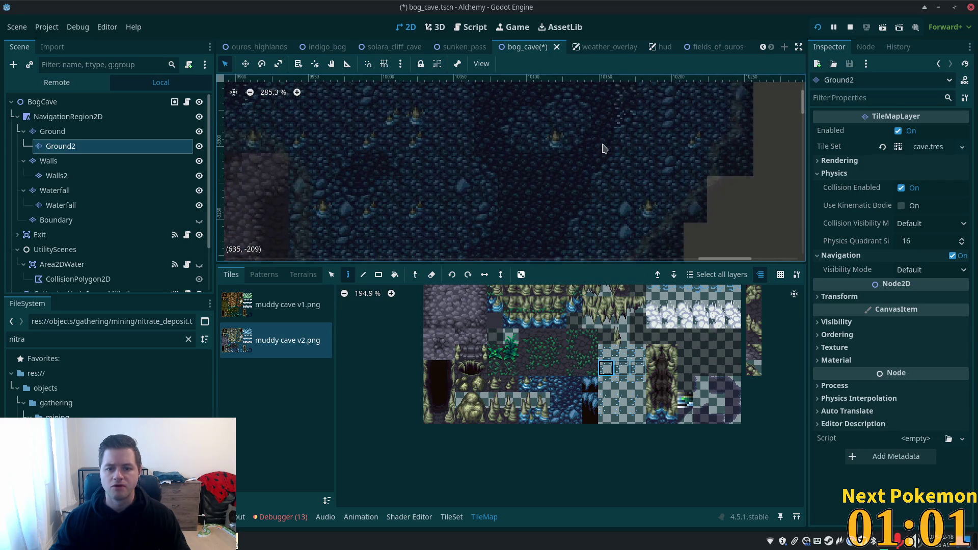
{"action": "left_click_drag", "start_coordinate": [563, 232], "coordinate": [616, 116]}
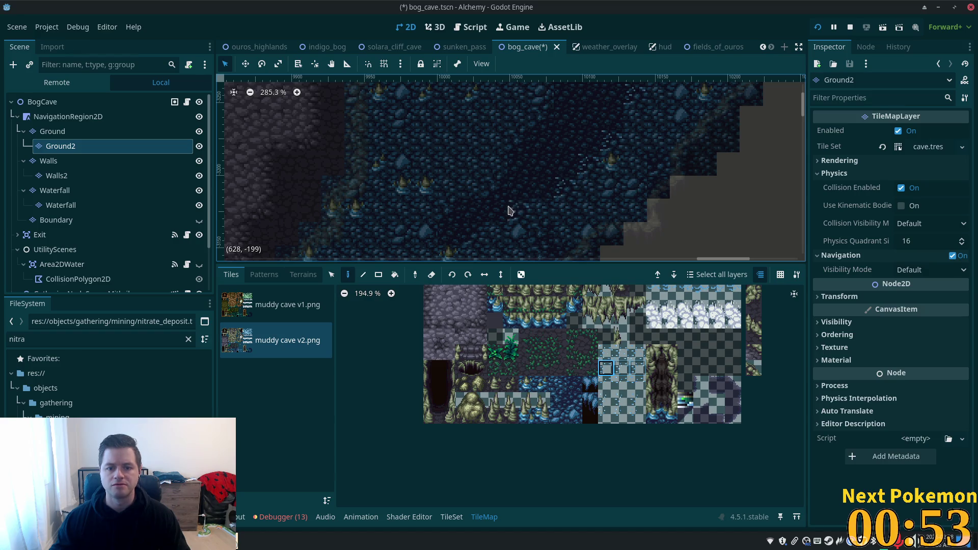
{"action": "scroll", "coordinate": [576, 135], "scroll_direction": "up", "scroll_amount": 5}
{"action": "scroll", "coordinate": [576, 135], "scroll_direction": "right", "scroll_amount": 4}
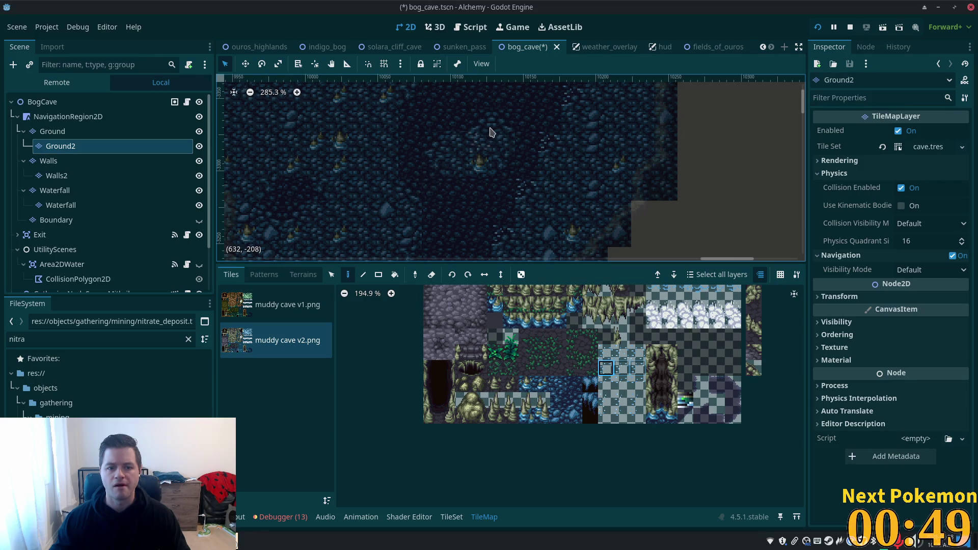
{"action": "scroll", "coordinate": [469, 128], "scroll_direction": "up", "scroll_amount": 5}
{"action": "scroll", "coordinate": [469, 128], "scroll_direction": "right", "scroll_amount": 4}
{"action": "left_click_drag", "start_coordinate": [392, 251], "coordinate": [498, 130]}
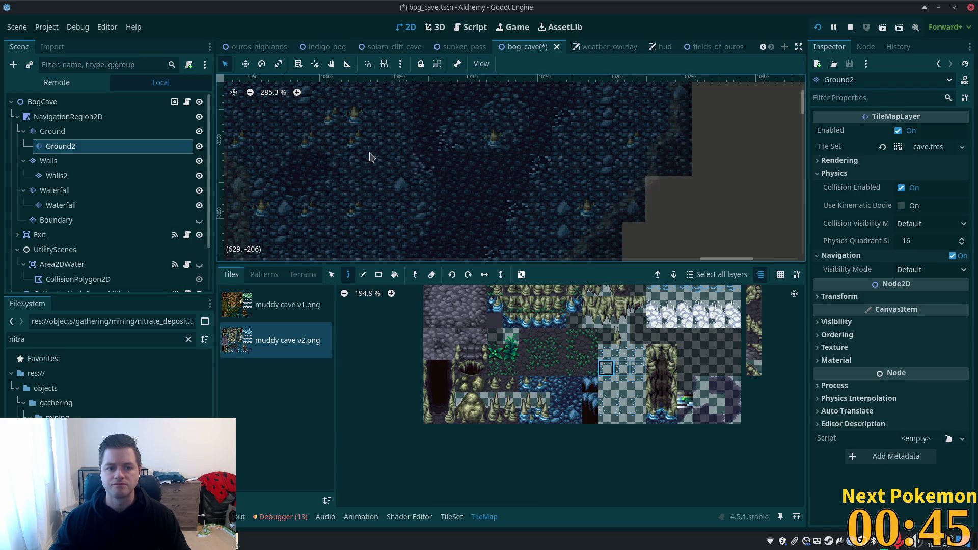
- Survey the rest of the pool, then make Ground the layer being edited
{"action": "left_click_drag", "start_coordinate": [347, 166], "coordinate": [577, 218]}
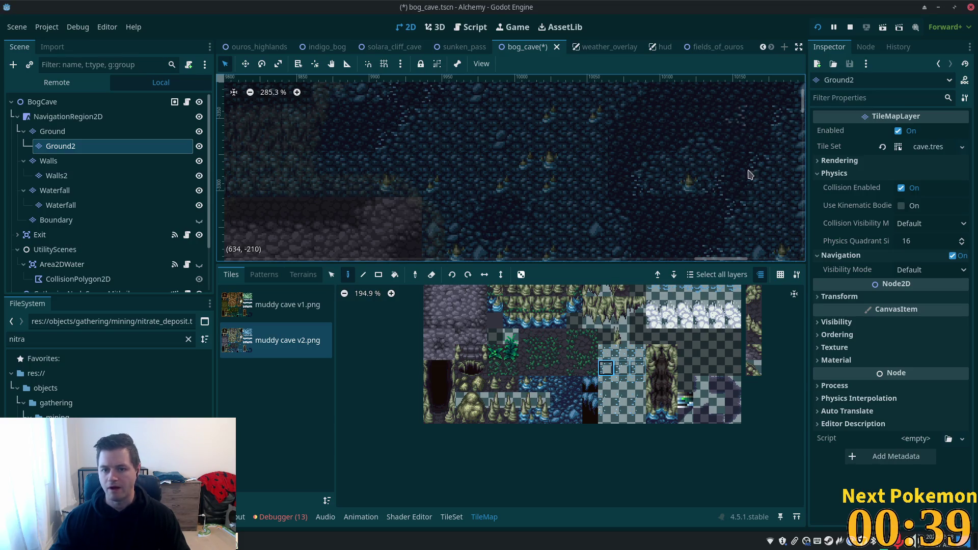
{"action": "scroll", "coordinate": [732, 218], "scroll_direction": "left", "scroll_amount": 5}
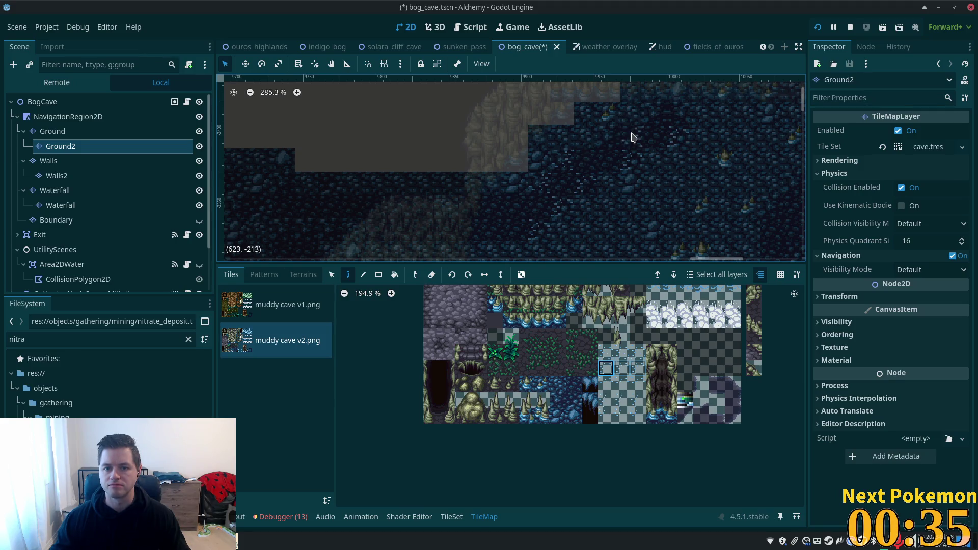
{"action": "mouse_move", "coordinate": [657, 119]}
{"action": "left_mouse_down"}
{"action": "mouse_move", "coordinate": [615, 170]}
{"action": "mouse_move", "coordinate": [449, 127]}
{"action": "mouse_move", "coordinate": [438, 226]}
{"action": "left_mouse_up"}
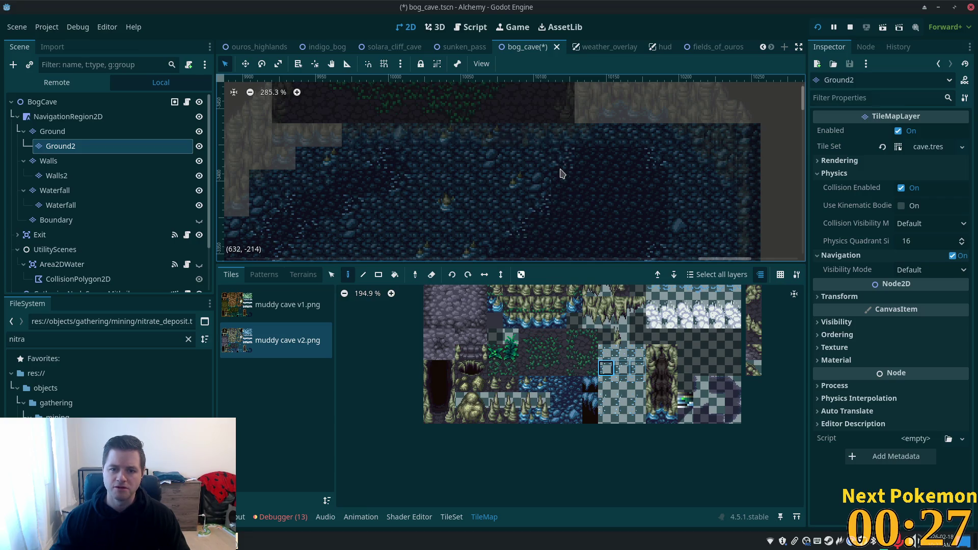
{"action": "left_click_drag", "start_coordinate": [600, 206], "coordinate": [651, 126]}
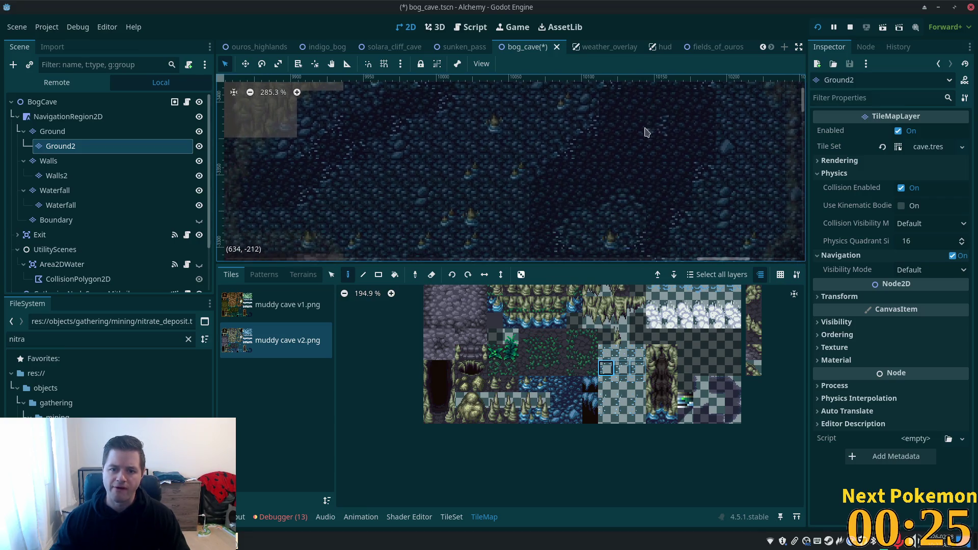
{"action": "scroll", "coordinate": [602, 205], "scroll_direction": "down", "scroll_amount": 5}
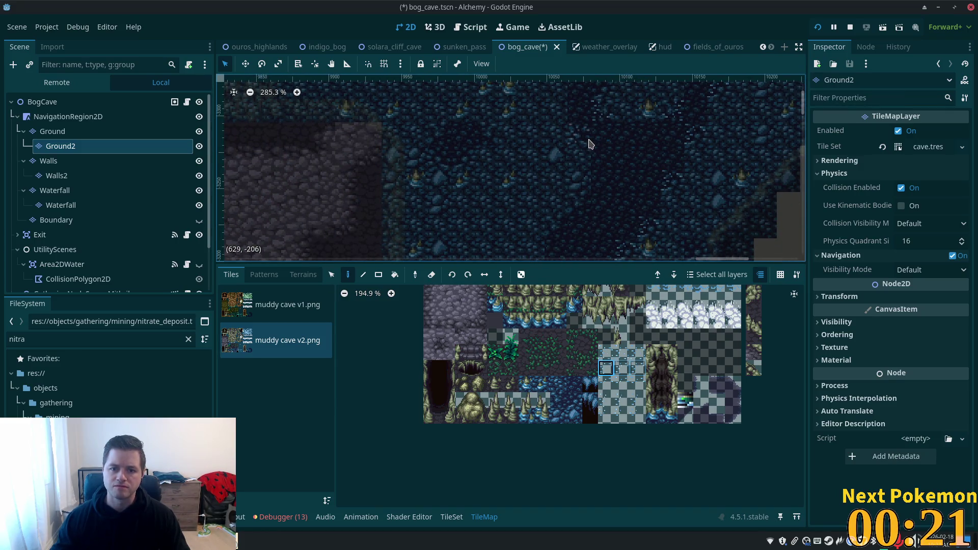
{"action": "scroll", "coordinate": [660, 188], "scroll_direction": "up", "scroll_amount": 3}
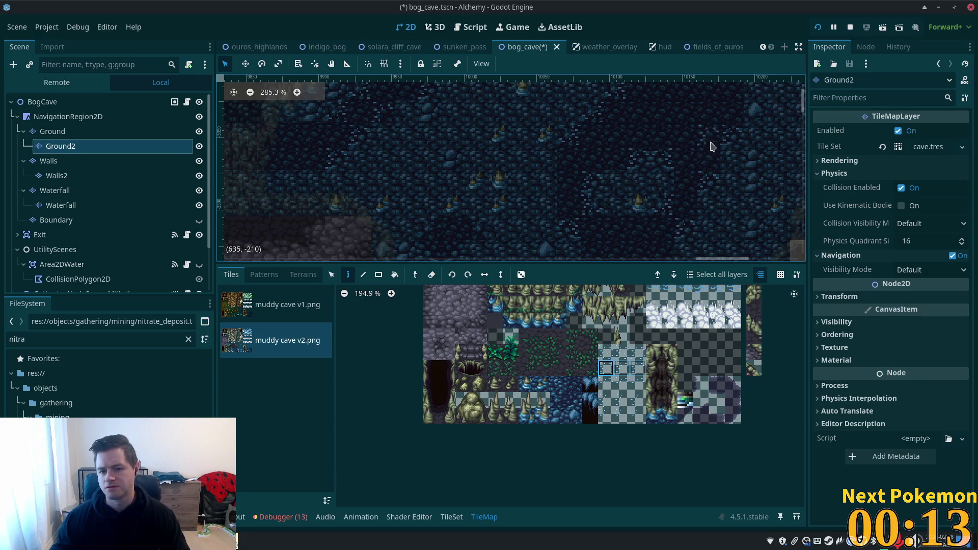
{"action": "mouse_move", "coordinate": [699, 186]}
{"action": "left_mouse_down"}
{"action": "mouse_move", "coordinate": [590, 232]}
{"action": "mouse_move", "coordinate": [660, 168]}
{"action": "mouse_move", "coordinate": [703, 196]}
{"action": "mouse_move", "coordinate": [463, 205]}
{"action": "mouse_move", "coordinate": [557, 146]}
{"action": "left_mouse_up"}
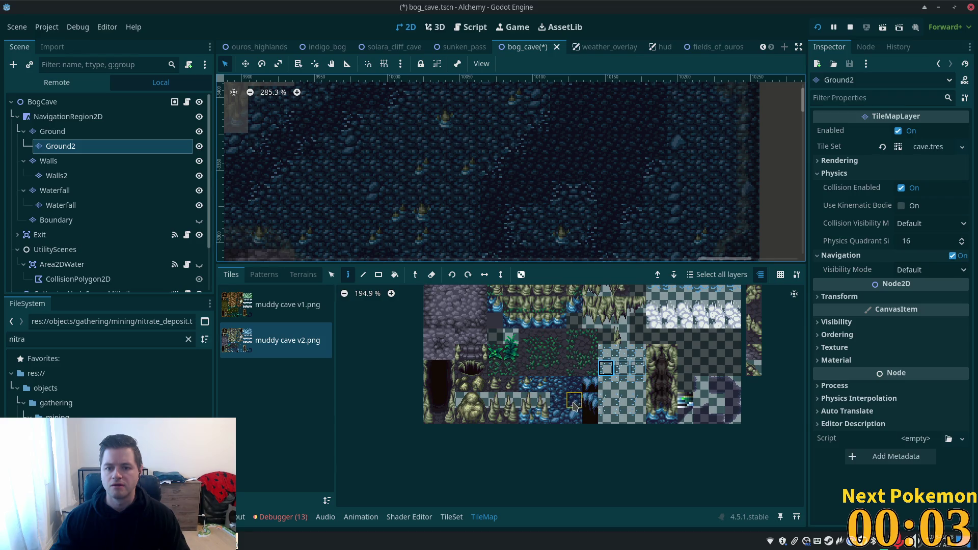
{"action": "left_click", "coordinate": [76, 131]}
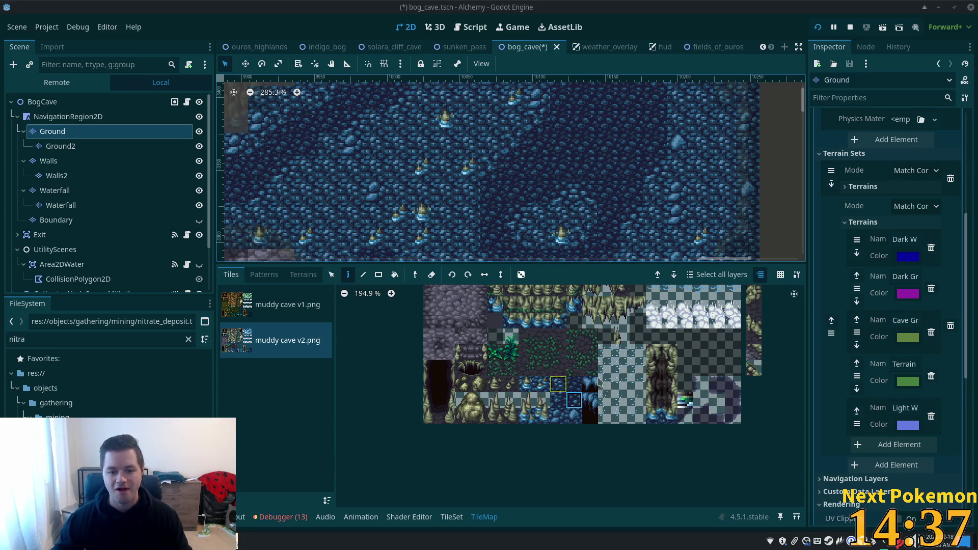
- With a water tile and the Rect tool, fill a rectangle of the pool on Ground2
{"action": "scroll", "coordinate": [460, 343], "scroll_direction": "down", "scroll_amount": 2}
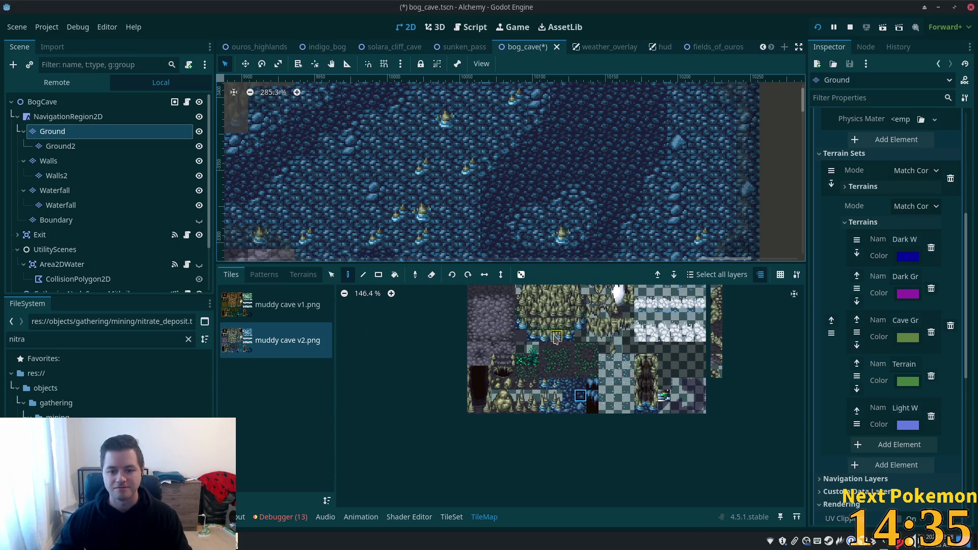
{"action": "scroll", "coordinate": [596, 349], "scroll_direction": "up", "scroll_amount": 3}
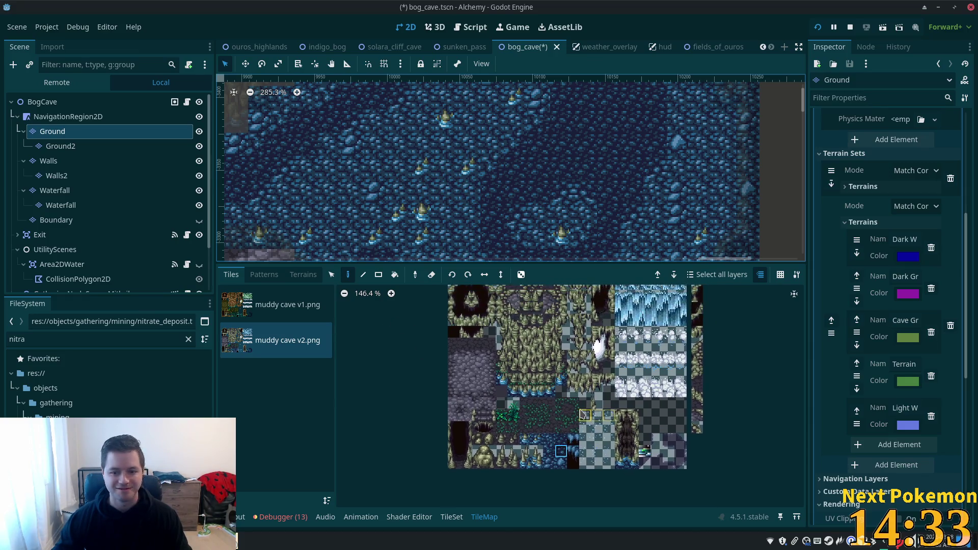
{"action": "left_click", "coordinate": [585, 415]}
{"action": "left_click", "coordinate": [378, 274]}
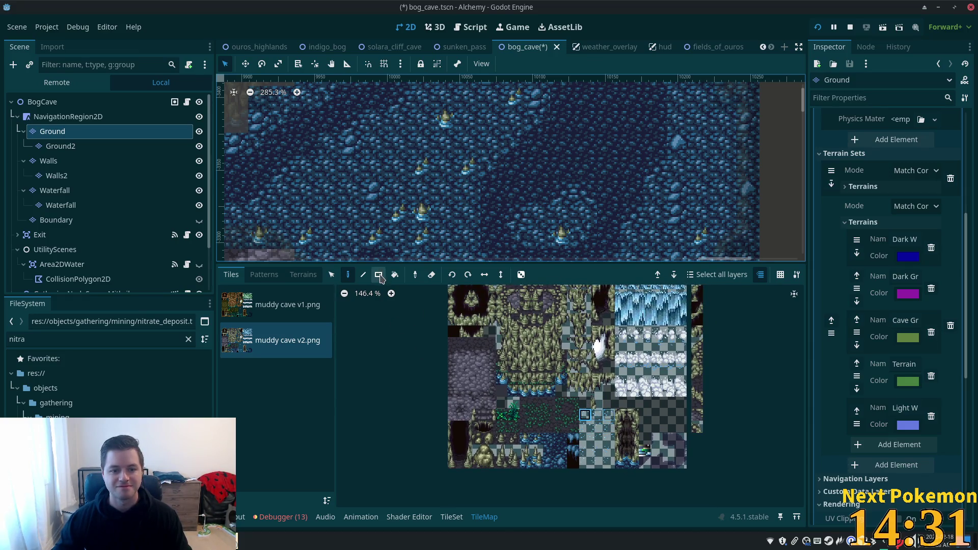
{"action": "scroll", "coordinate": [558, 225], "scroll_direction": "up", "scroll_amount": 3}
{"action": "scroll", "coordinate": [557, 224], "scroll_direction": "right", "scroll_amount": 2}
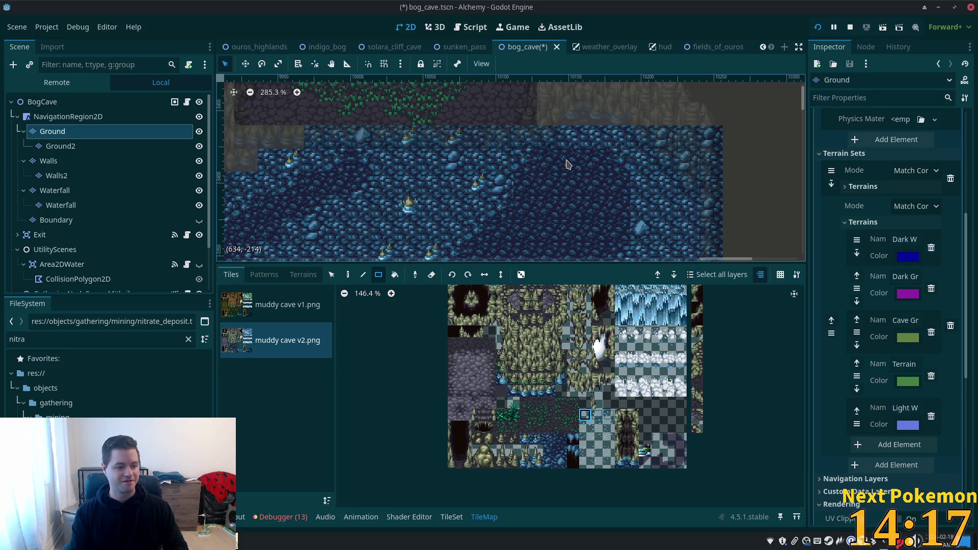
{"action": "mouse_move", "coordinate": [612, 143]}
{"action": "left_mouse_down"}
{"action": "mouse_move", "coordinate": [617, 107]}
{"action": "mouse_move", "coordinate": [607, 121]}
{"action": "left_mouse_up"}
{"action": "left_click", "coordinate": [61, 145]}
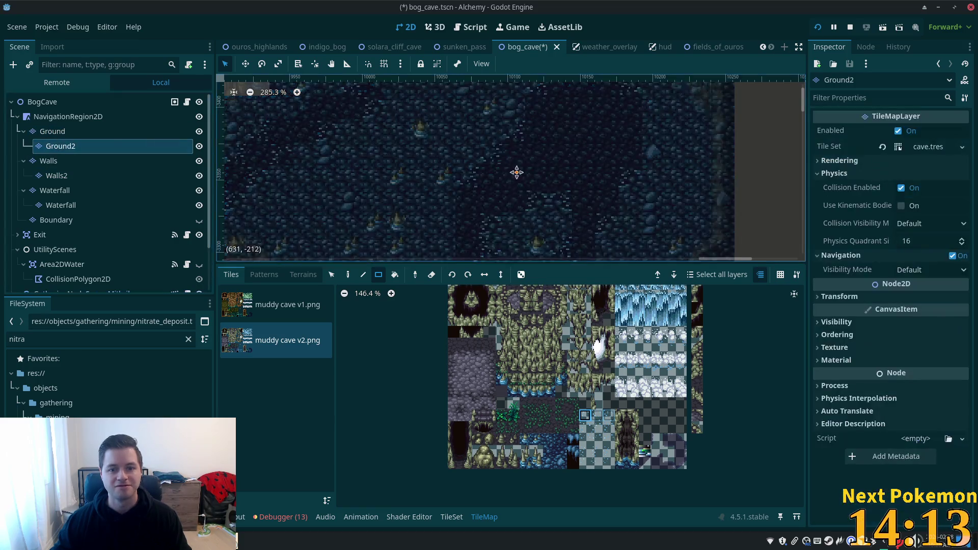
{"action": "left_click_drag", "start_coordinate": [524, 168], "coordinate": [606, 204]}
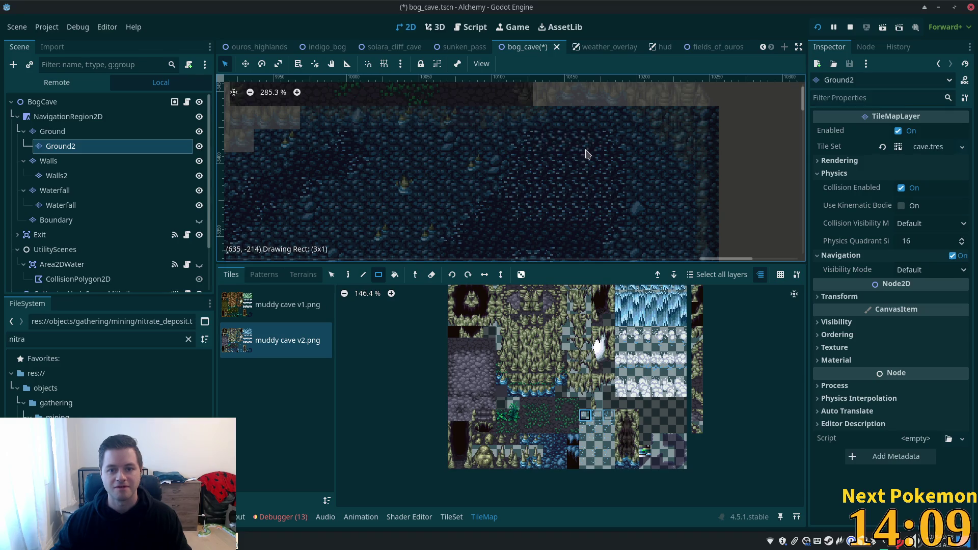